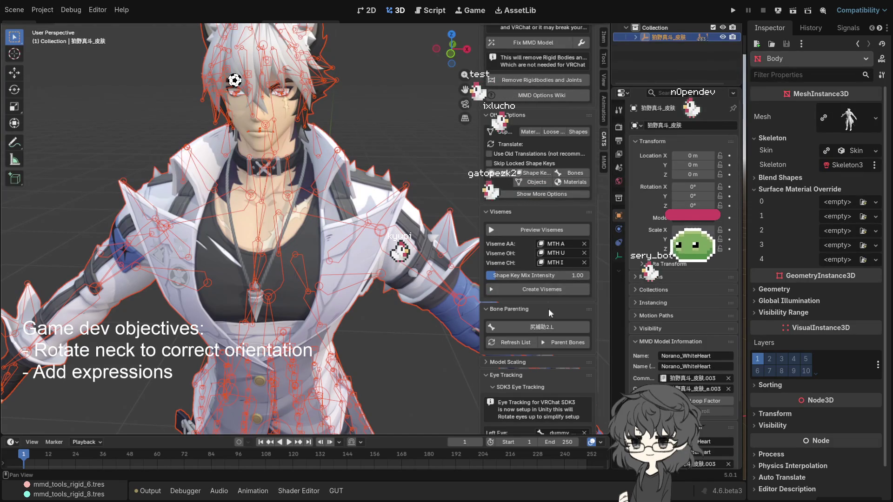
- Expand 狛野真斗_皮肤 in the Outliner to reveal its joints, rigidbodies and arm children, then frame the character
click(654, 28)
click(662, 38)
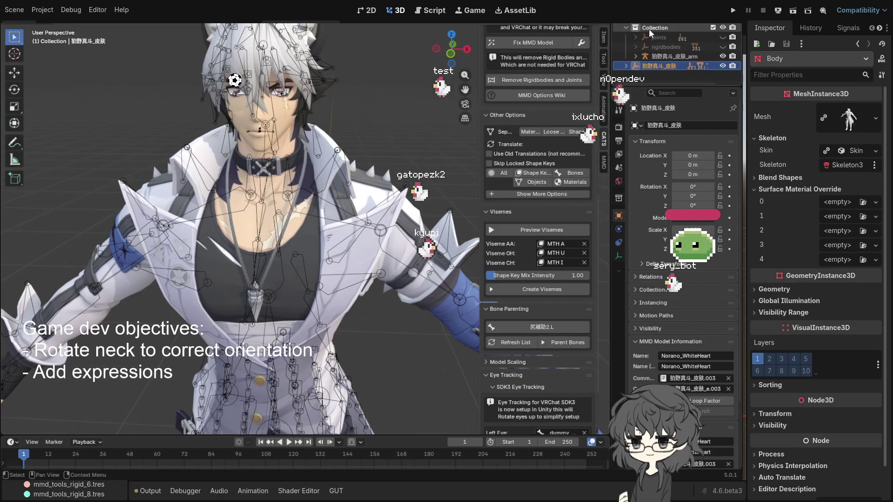
click(650, 28)
click(661, 22)
click(656, 27)
click(656, 23)
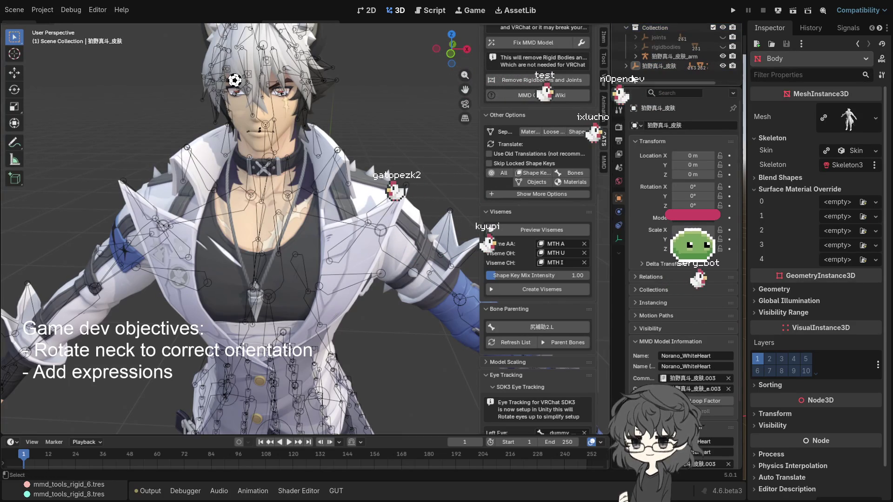
click(654, 31)
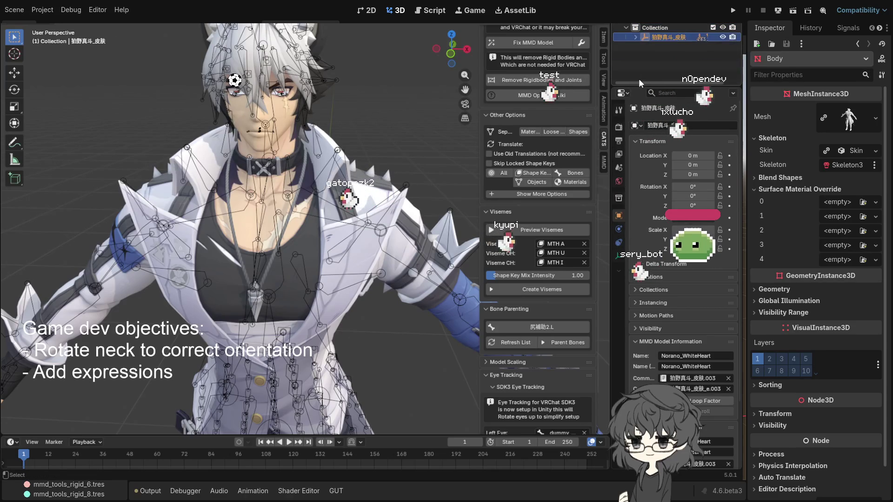
click(635, 37)
key(KP_Decimal)
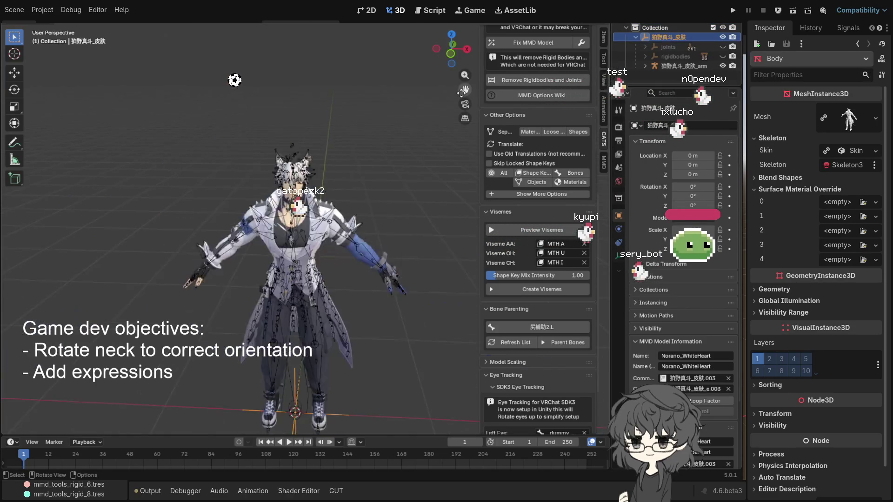
scroll(398, 157, up, 5)
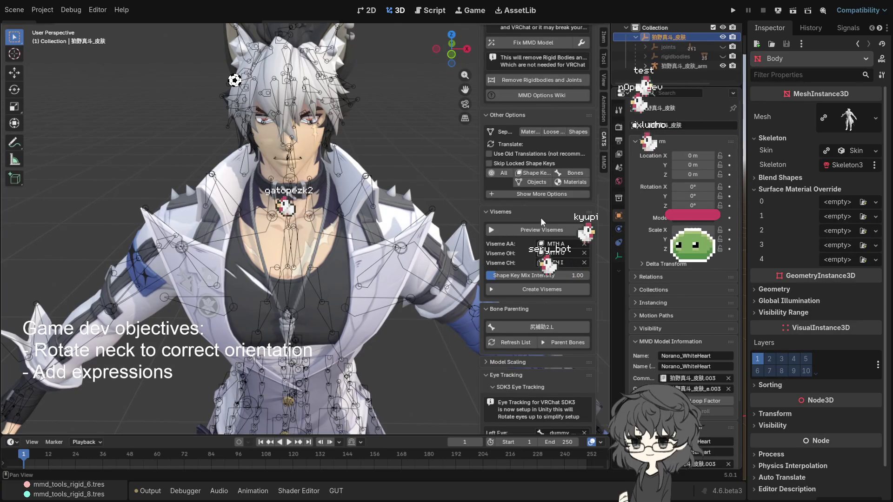
scroll(540, 217, down, 4)
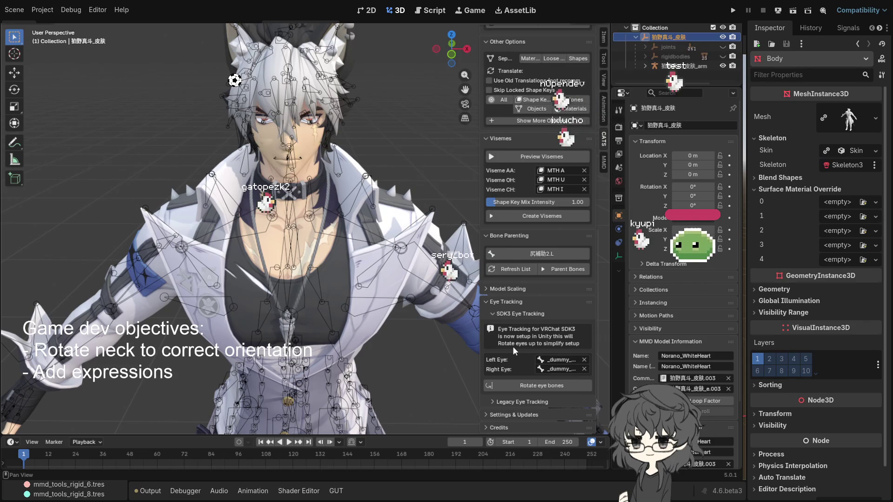
scroll(565, 344, up, 15)
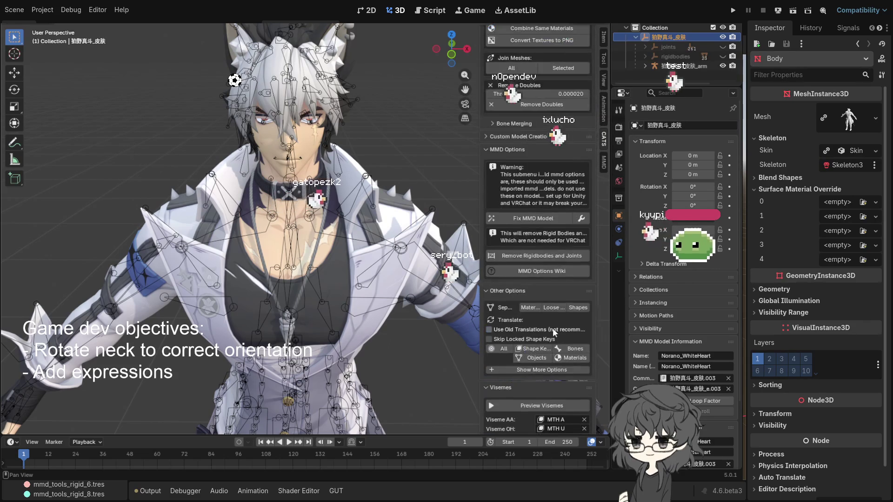
scroll(544, 282, up, 2)
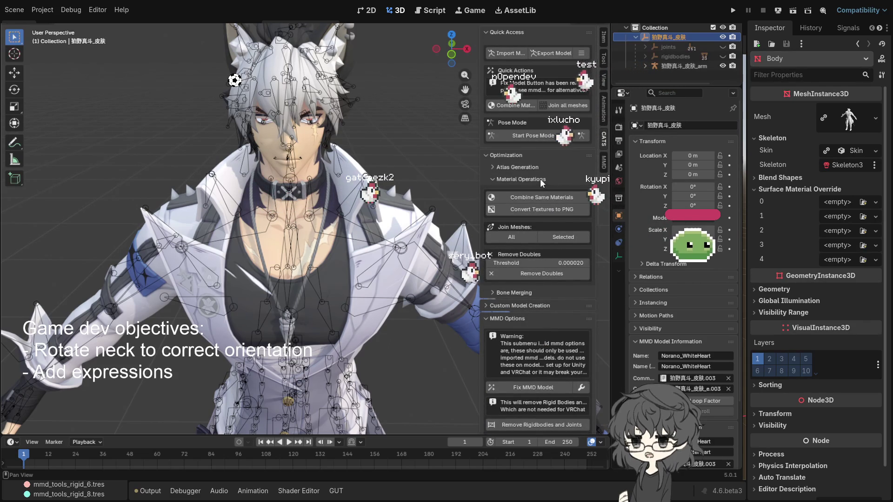
scroll(530, 239, down, 3)
scroll(548, 238, down, 2)
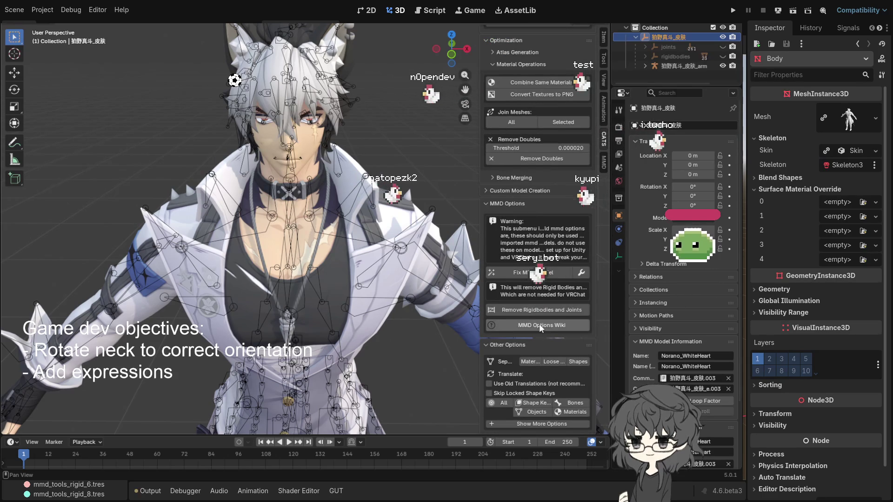
scroll(539, 283, down, 2)
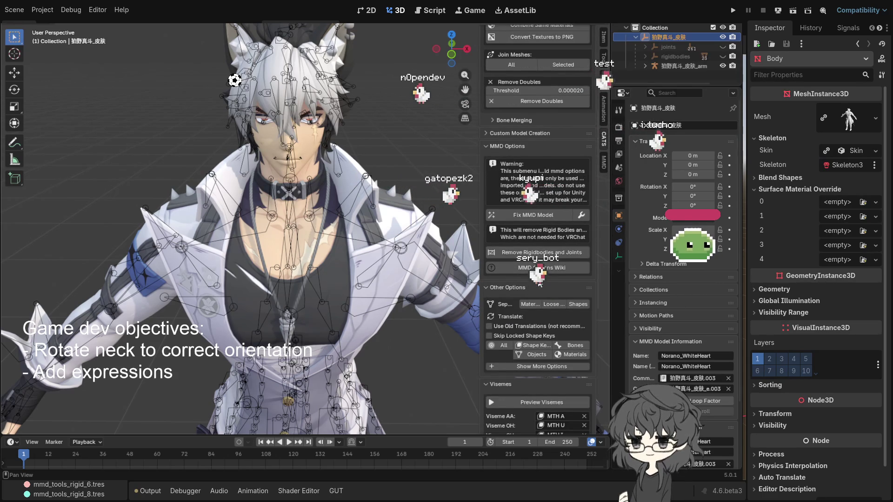
scroll(554, 283, down, 3)
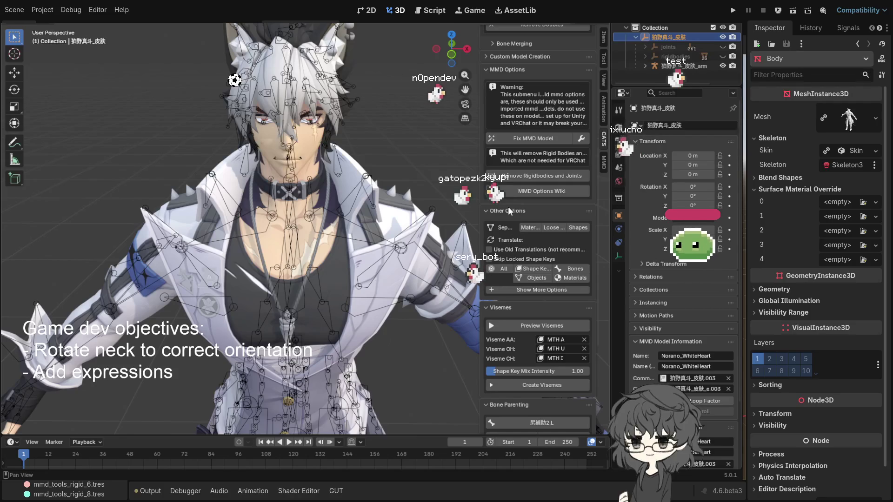
scroll(534, 248, down, 5)
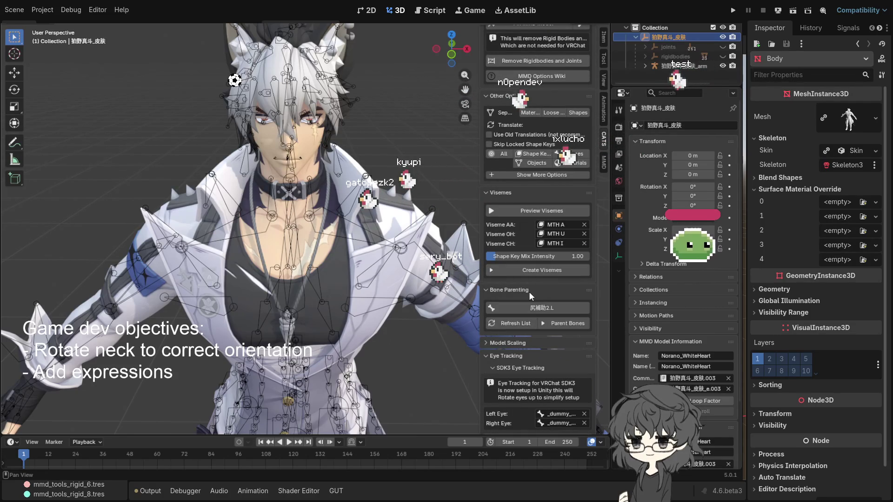
scroll(556, 291, down, 1)
scroll(557, 291, down, 2)
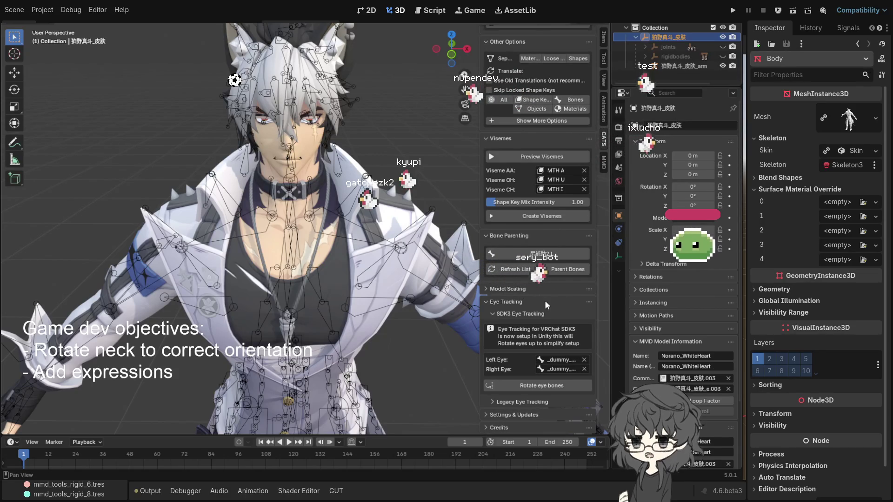
scroll(548, 319, up, 15)
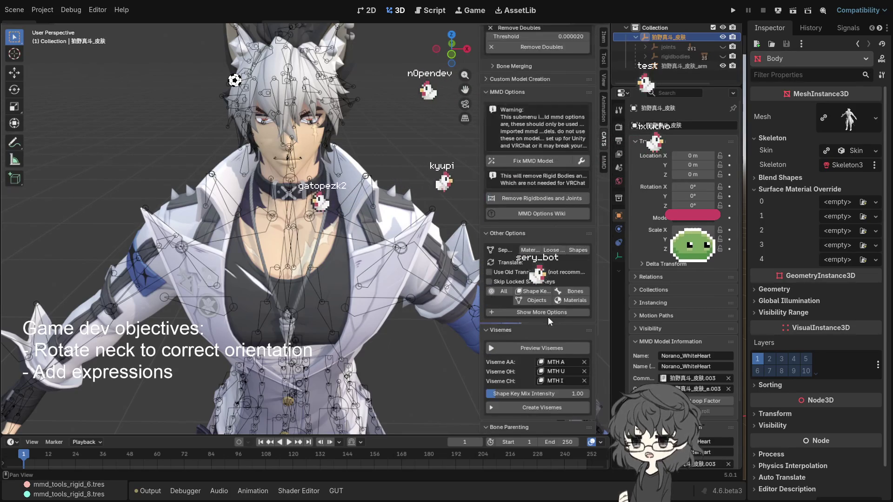
scroll(552, 271, up, 4)
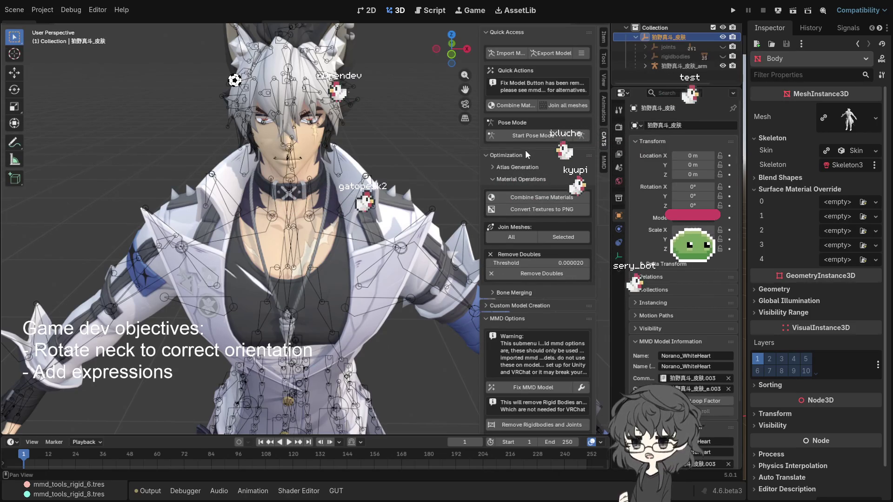
- Collapse the Optimization and MMD Options panels, run CATS Translate All, and select the armature
click(509, 156)
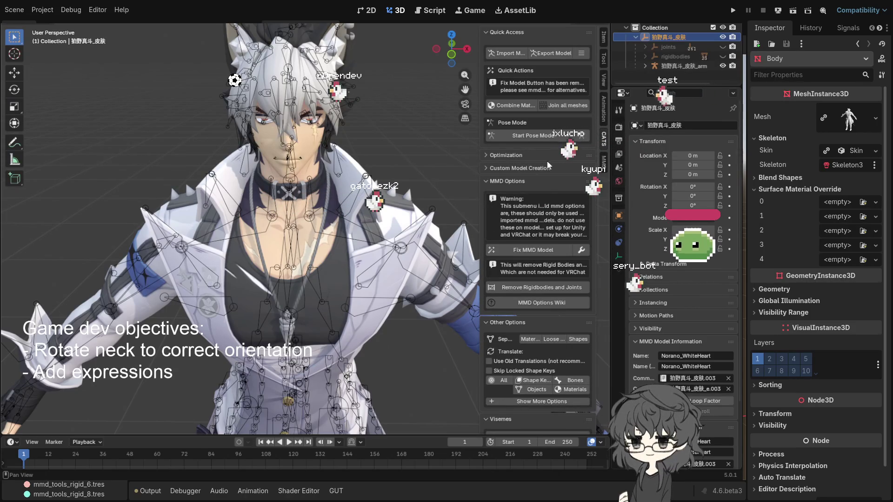
click(515, 183)
click(514, 177)
click(514, 181)
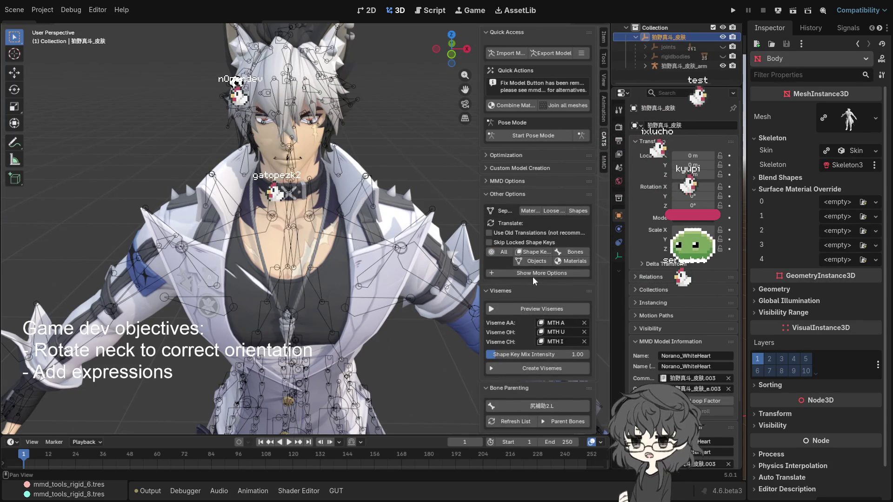
click(502, 251)
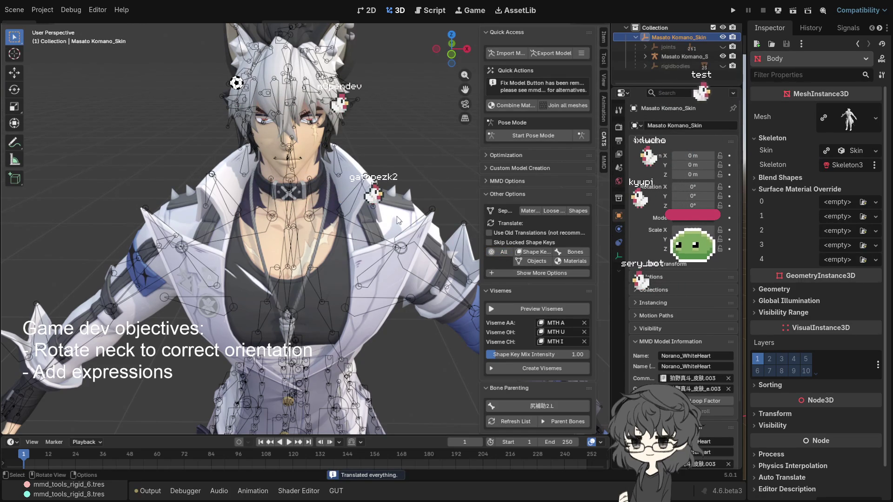
click(292, 150)
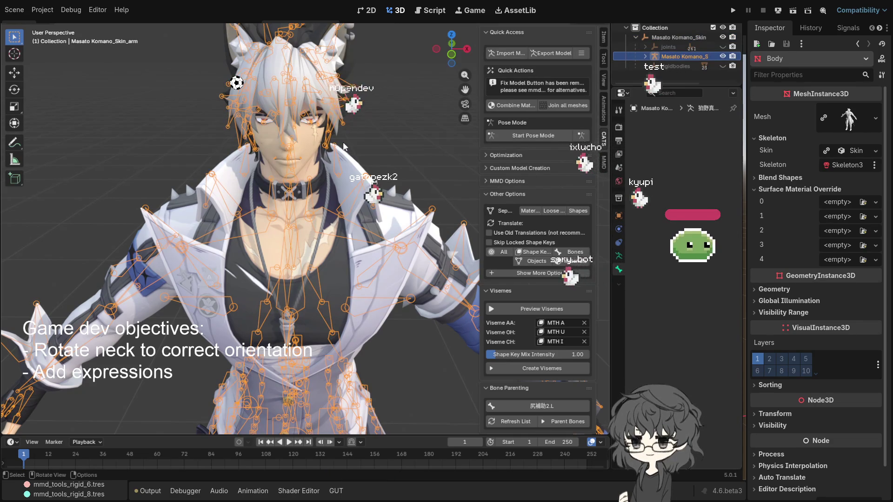
- Put the armature in Pose Mode and inspect the Eye_L and EyeLight_L bones from the front
key(ctrl+Tab)
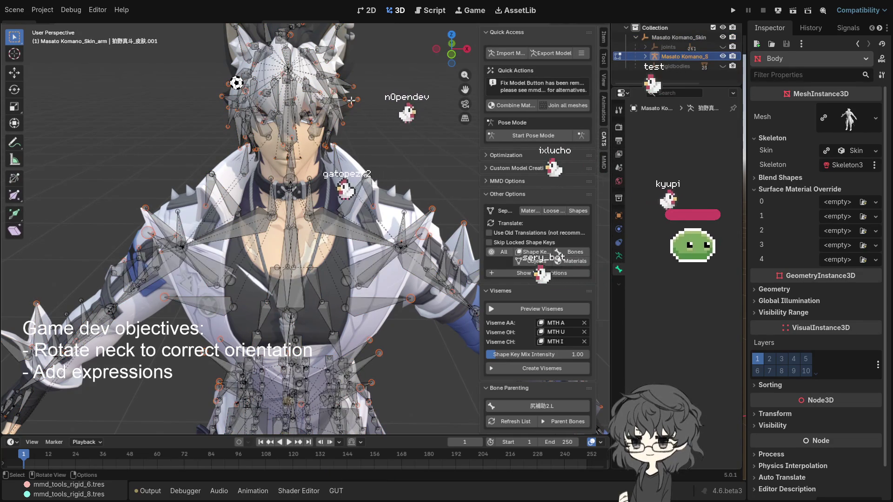
click(351, 100)
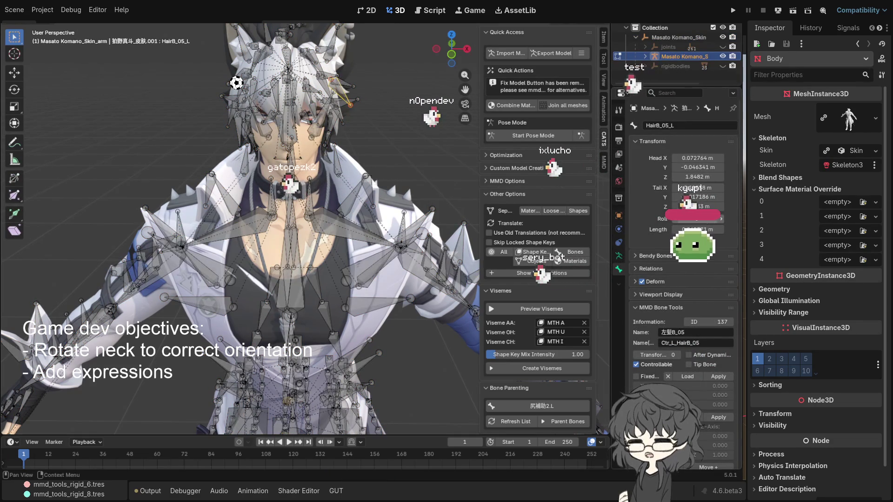
click(306, 120)
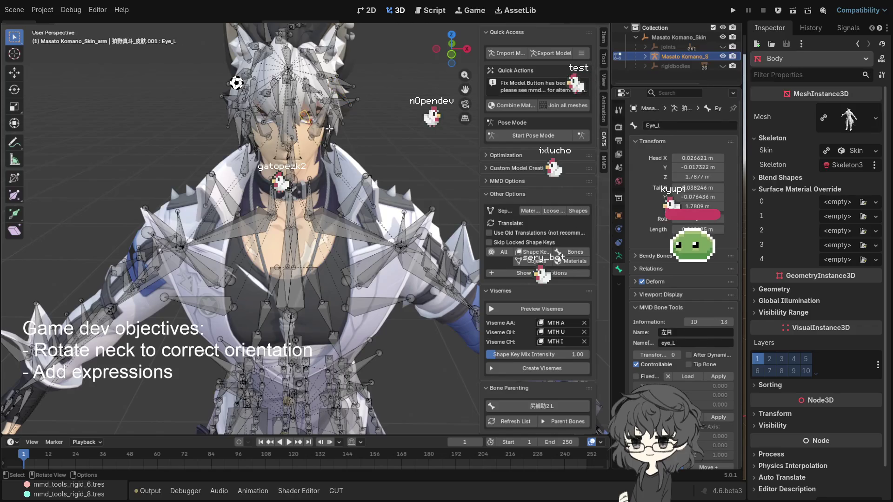
key(KP_Decimal)
scroll(329, 130, down, 5)
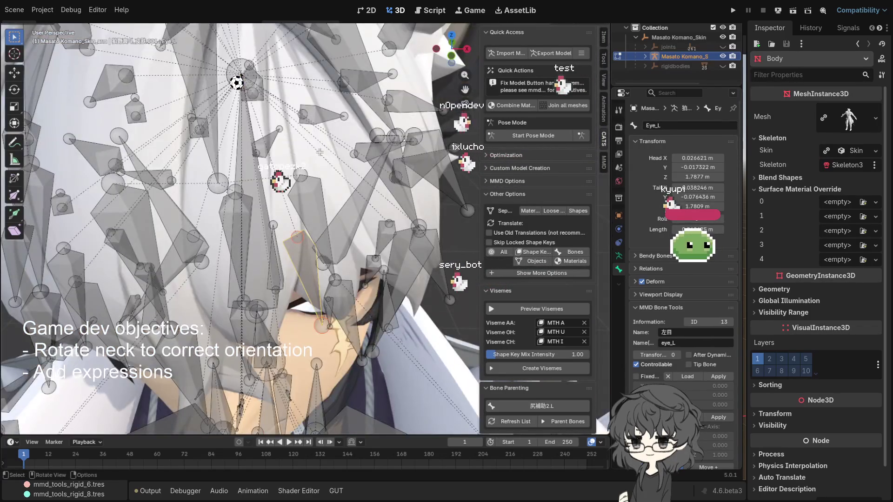
mouse_move(319, 152)
mouse_down()
mouse_move(321, 167)
mouse_move(321, 145)
mouse_move(291, 82)
mouse_up()
click(292, 83)
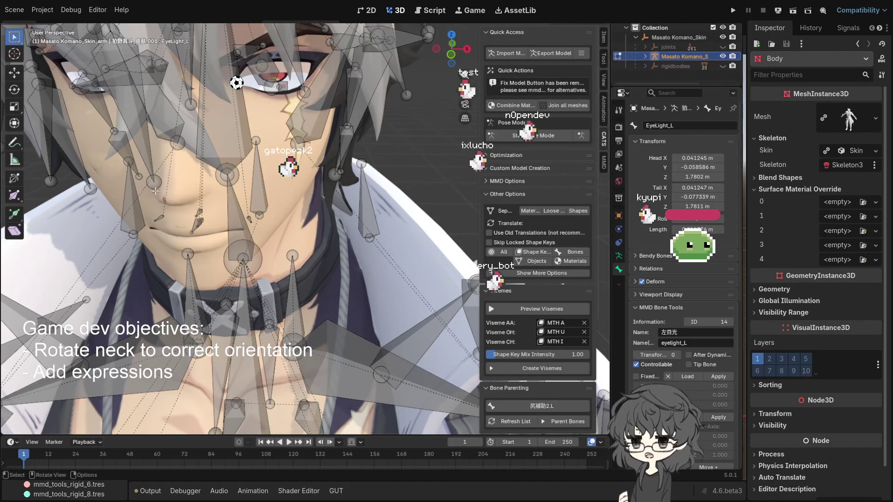
drag(262, 158, 294, 188)
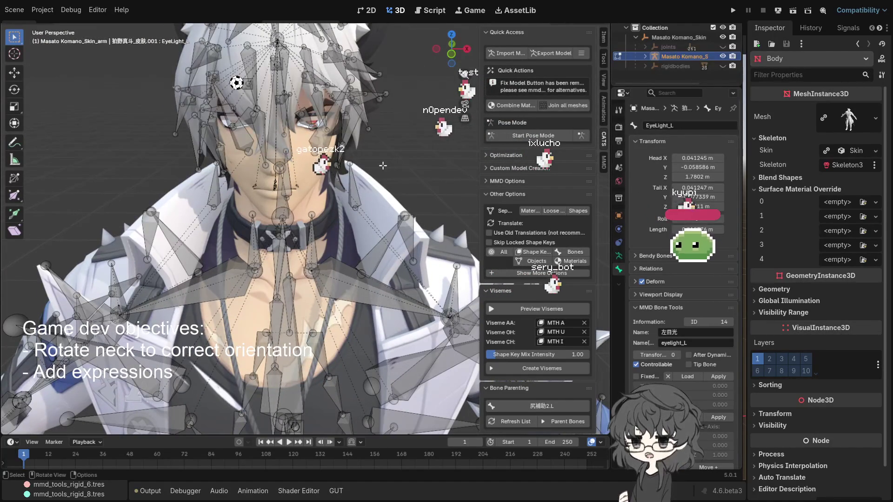
scroll(318, 159, down, 5)
scroll(319, 160, up, 3)
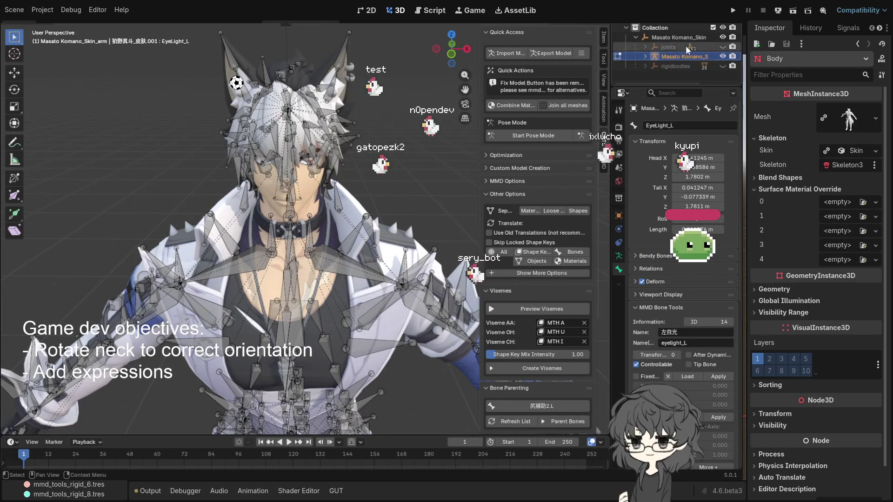
- Frame the whole model at a slight side angle and save it as Komano_cats_2.blend
key(Home)
mouse_move(372, 195)
mouse_down()
mouse_move(381, 196)
mouse_move(383, 326)
mouse_up()
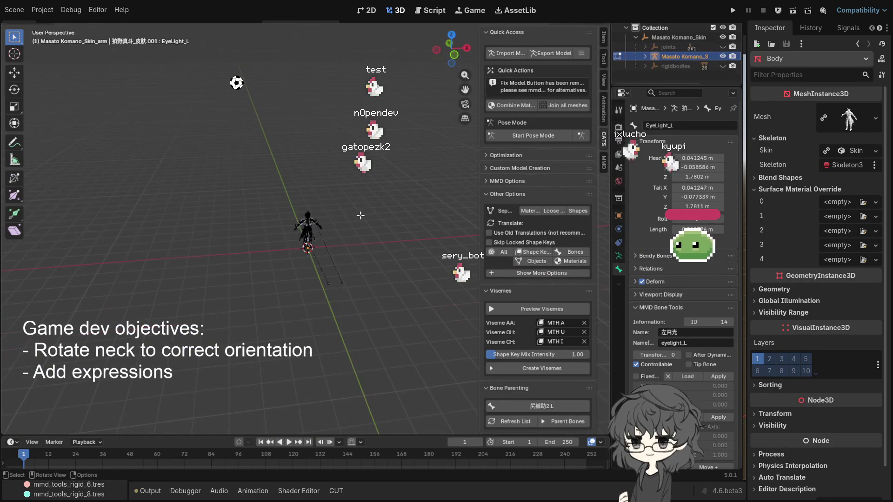
right_click(428, 311)
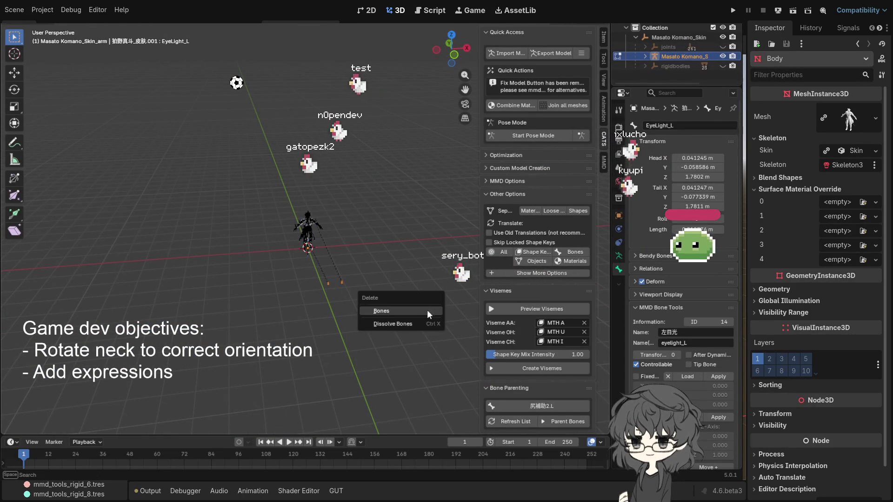
click(386, 311)
scroll(354, 285, up, 5)
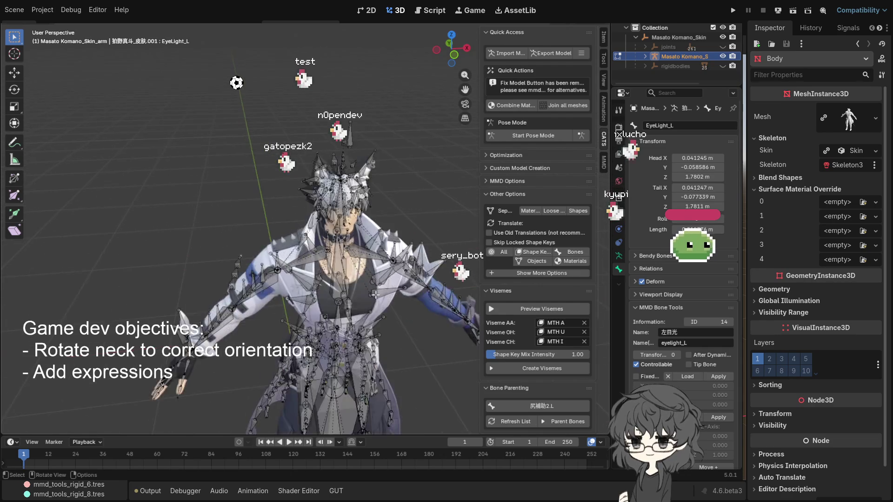
mouse_move(354, 285)
mouse_down()
mouse_move(259, 271)
mouse_move(309, 265)
mouse_move(360, 280)
mouse_up()
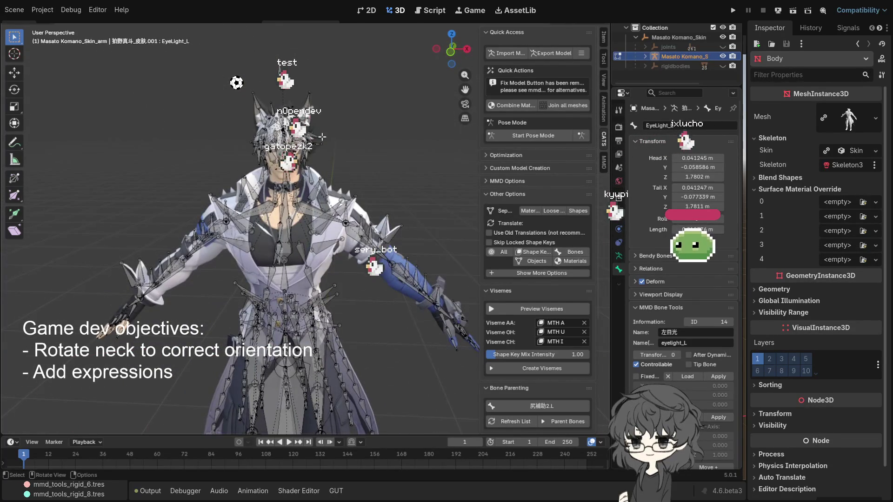
scroll(354, 181, up, 3)
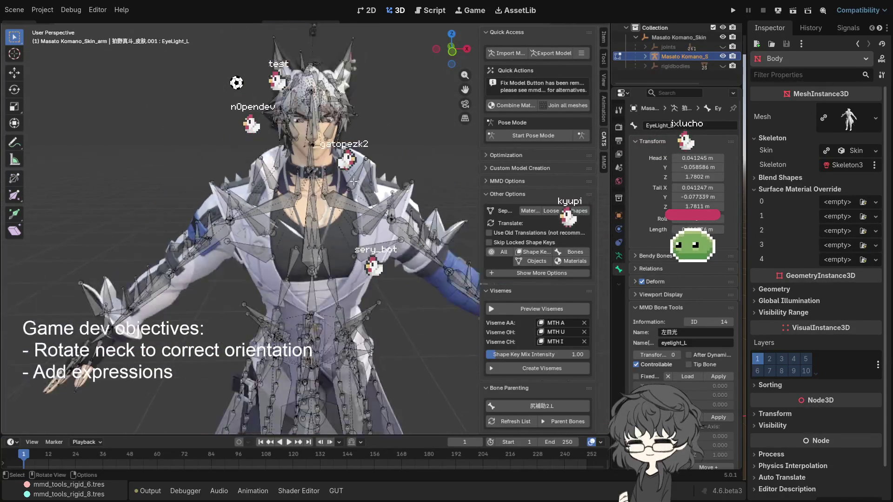
scroll(355, 182, down, 4)
mouse_move(362, 193)
mouse_down()
mouse_move(313, 207)
mouse_move(372, 191)
mouse_up()
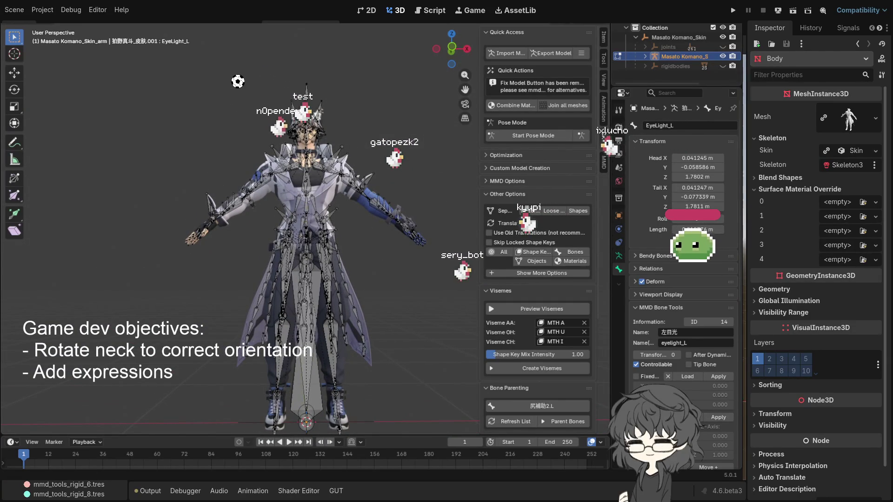
mouse_move(161, 213)
mouse_down()
mouse_move(156, 207)
mouse_move(250, 208)
mouse_move(245, 163)
mouse_up()
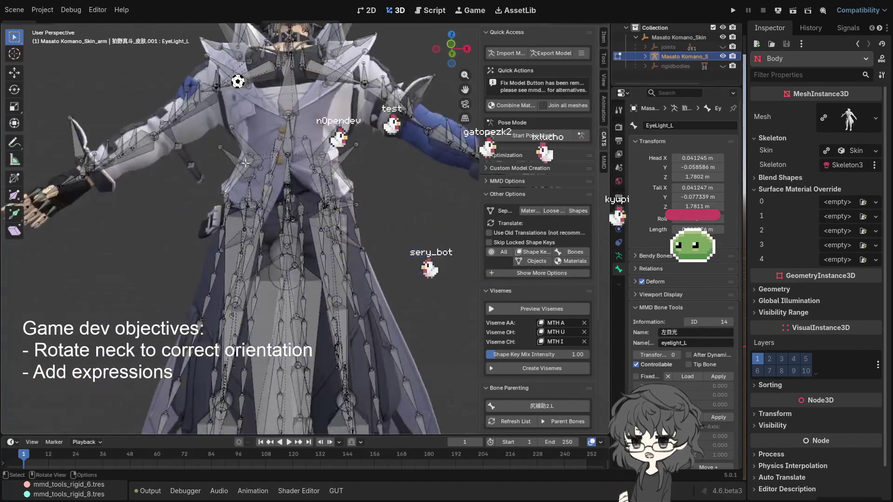
scroll(245, 163, down, 10)
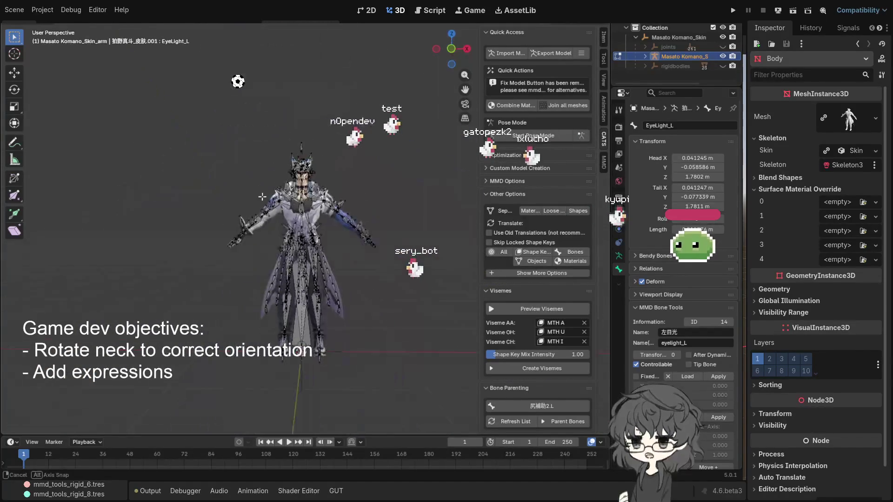
key(ctrl+s)
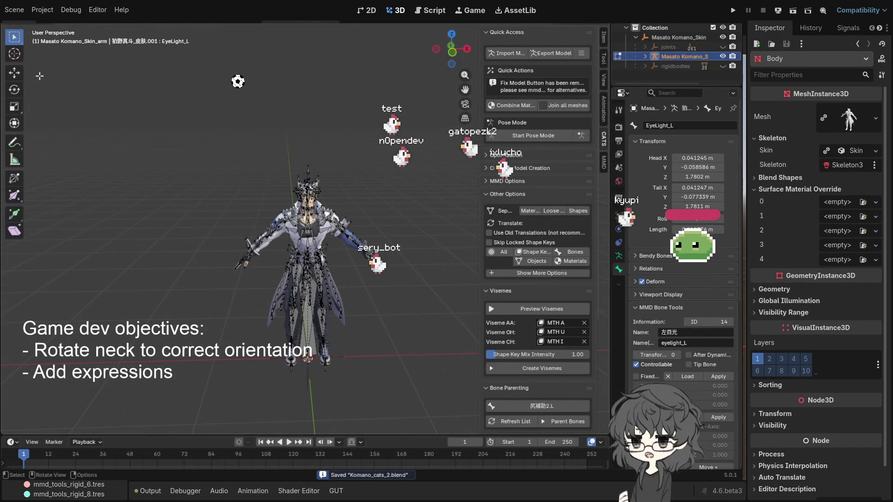
- Switch the armature back to Object Mode and reselect it in the Outliner
key(F4)
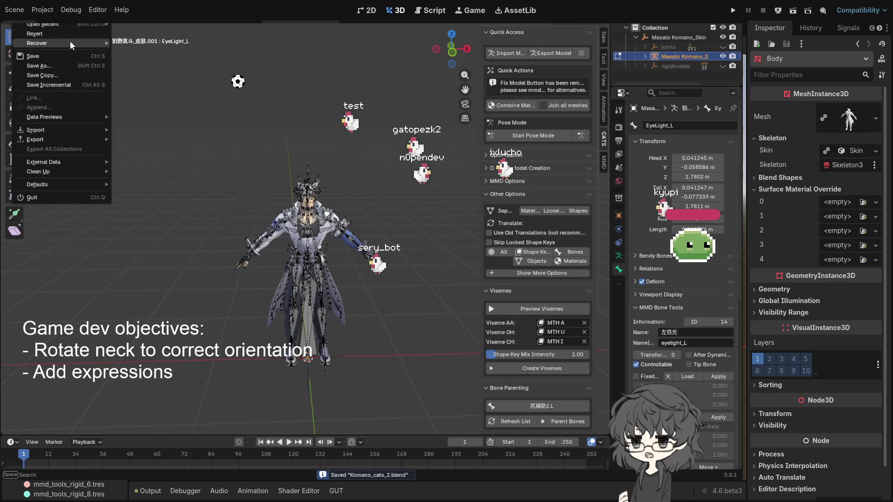
mouse_move(68, 137)
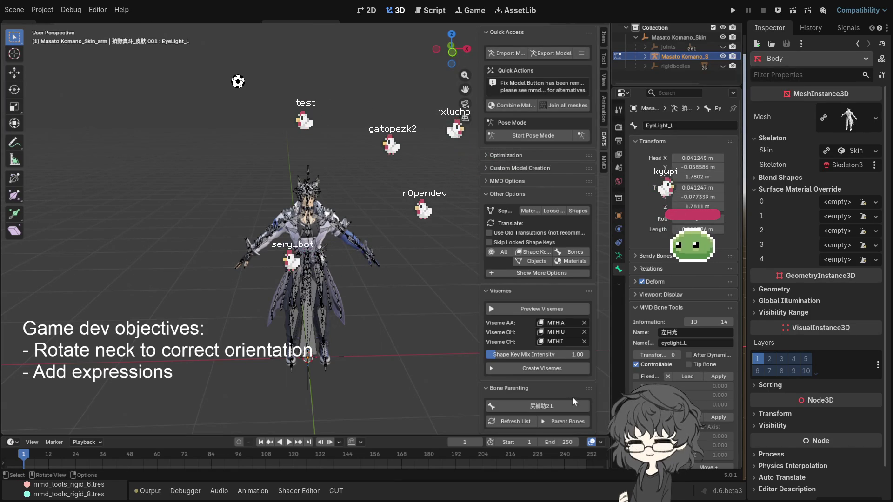
key(Tab)
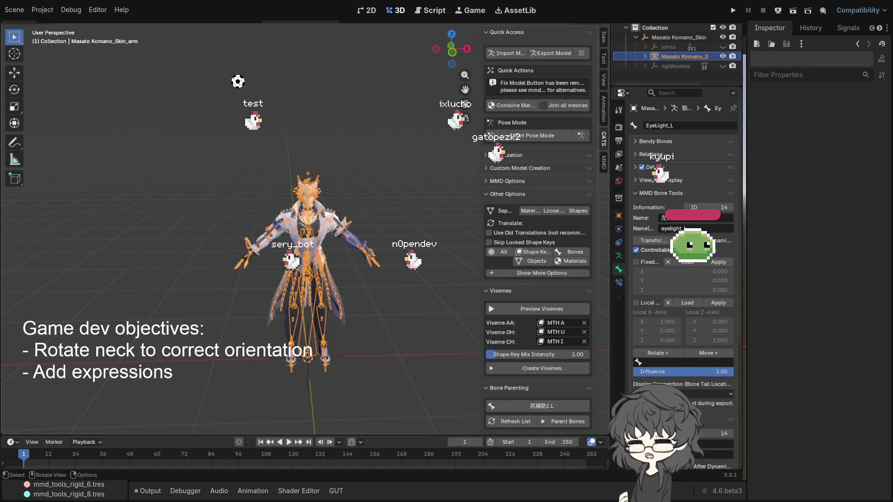
click(175, 189)
click(306, 203)
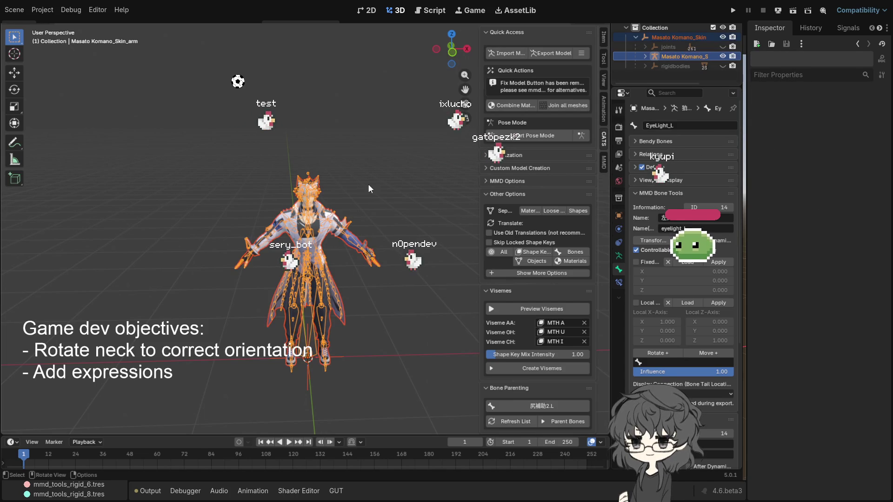
click(674, 39)
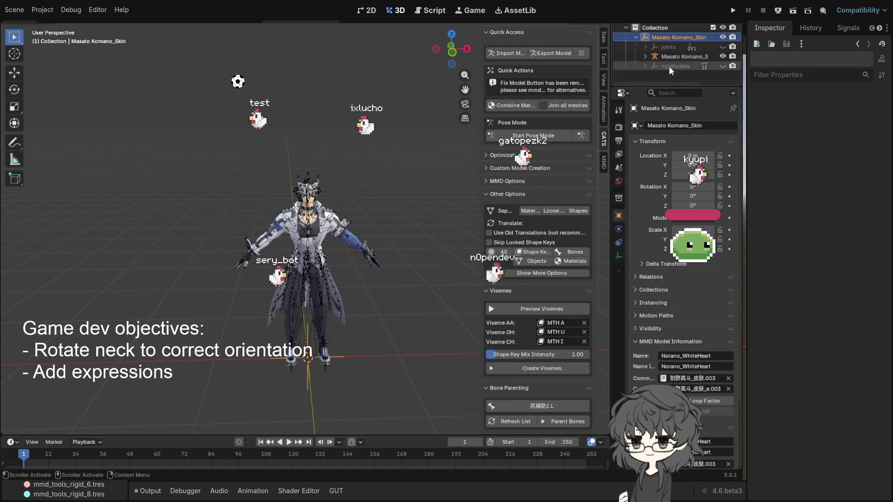
click(676, 57)
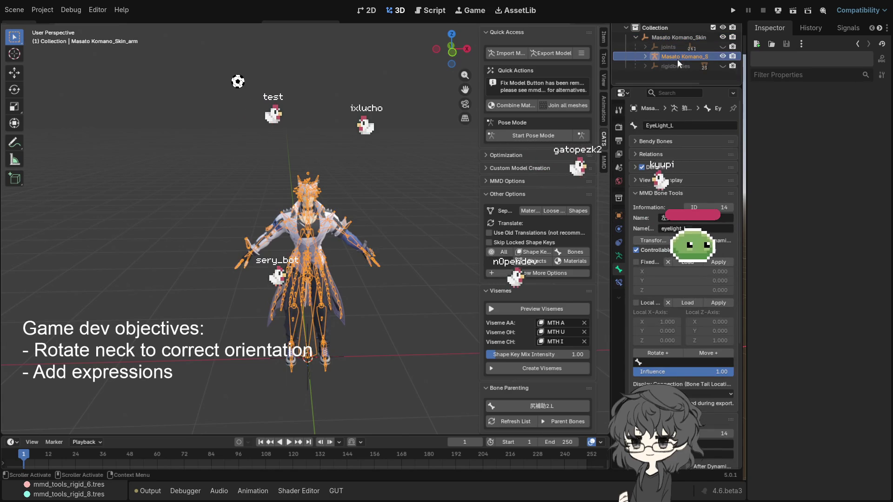
- Expand the armature to its Pose and mesh children and start renaming Masato Komano_Skin_arm
click(644, 56)
click(643, 57)
click(670, 36)
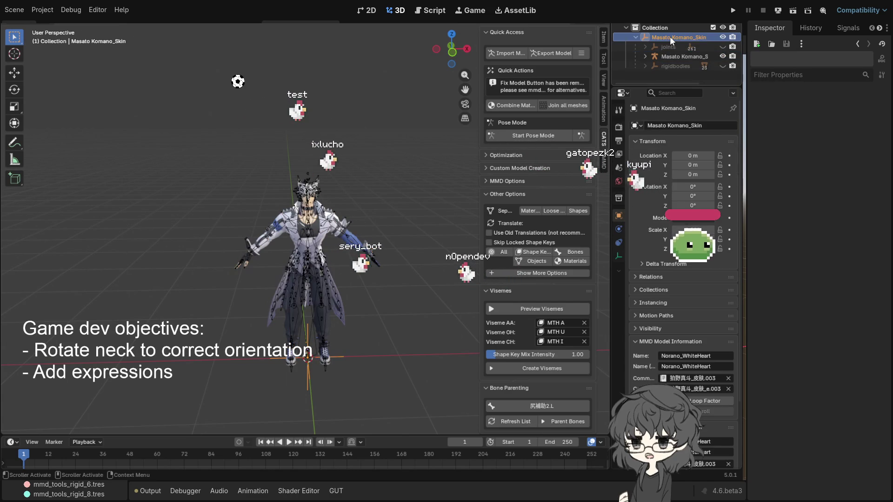
click(675, 56)
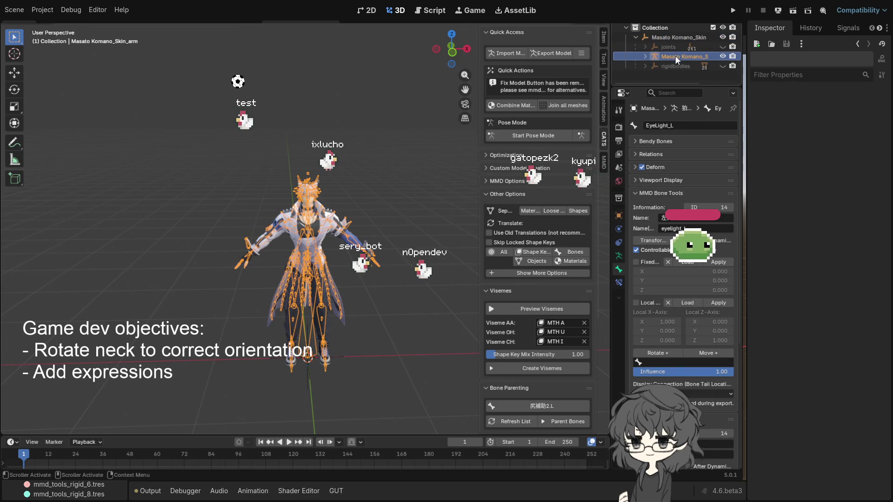
right_click(674, 55)
click(645, 63)
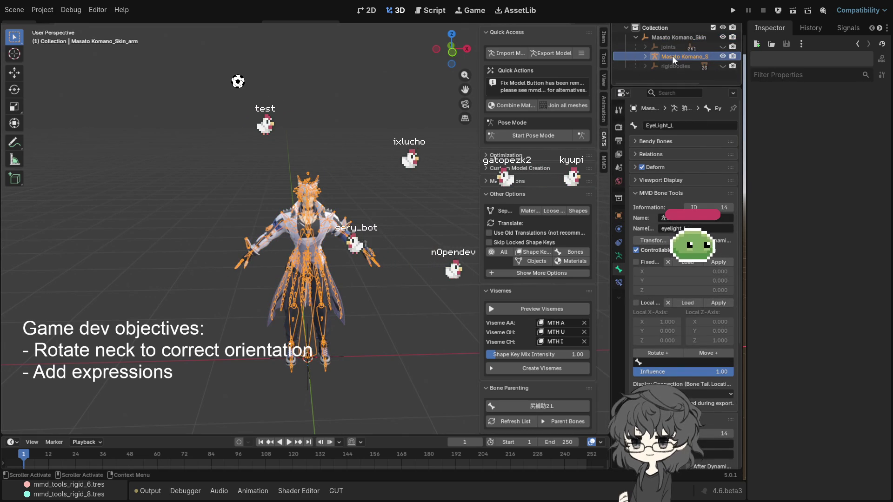
click(645, 57)
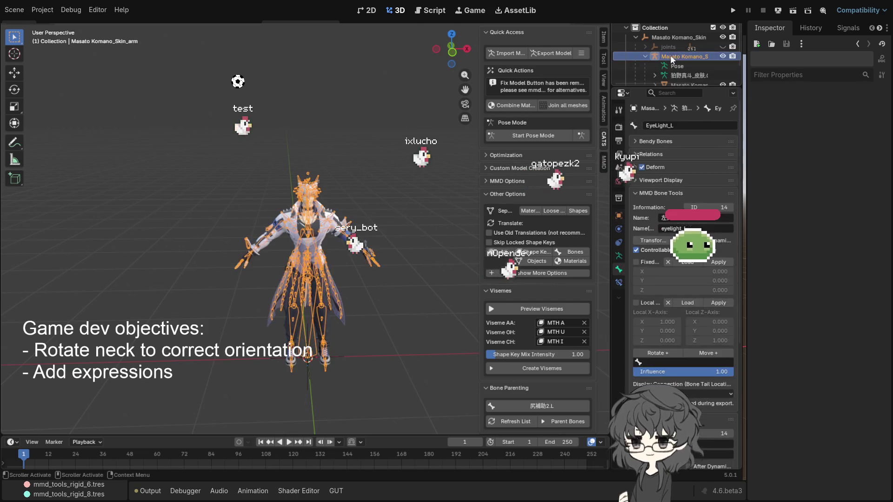
double_click(683, 55)
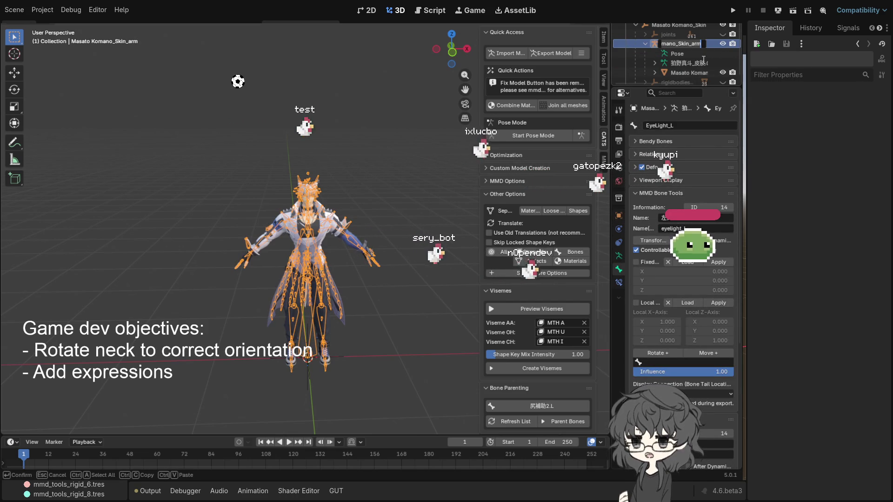
- Rename the armature to Model
key(ctrl+a)
text(Model)
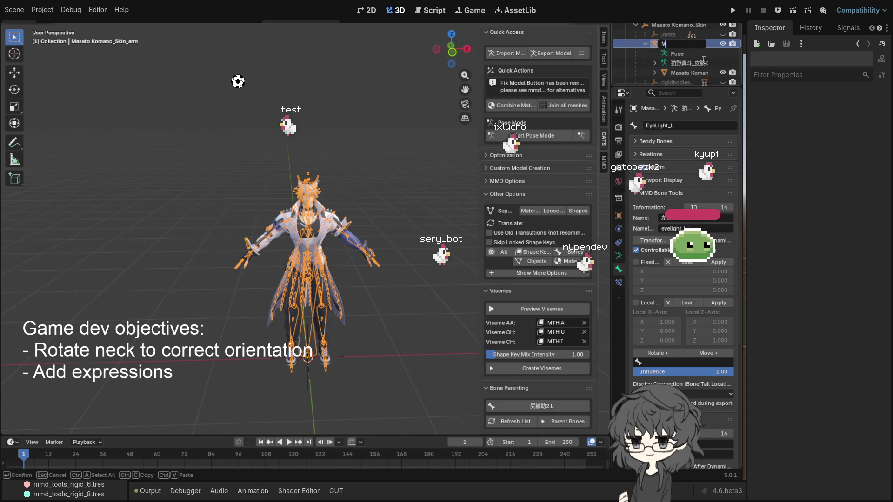
key(Return)
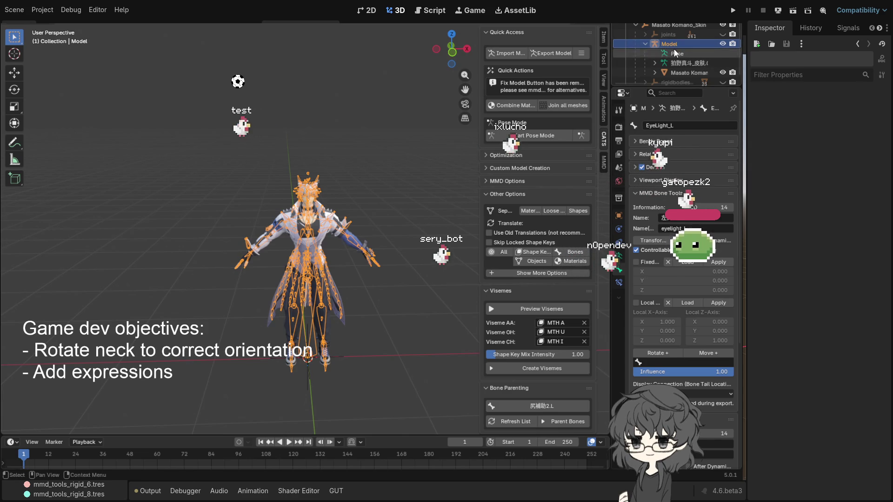
- Select Model together with its child mesh using Select Hierarchy
mouse_move(403, 73)
mouse_down()
mouse_move(395, 83)
mouse_move(406, 82)
mouse_up()
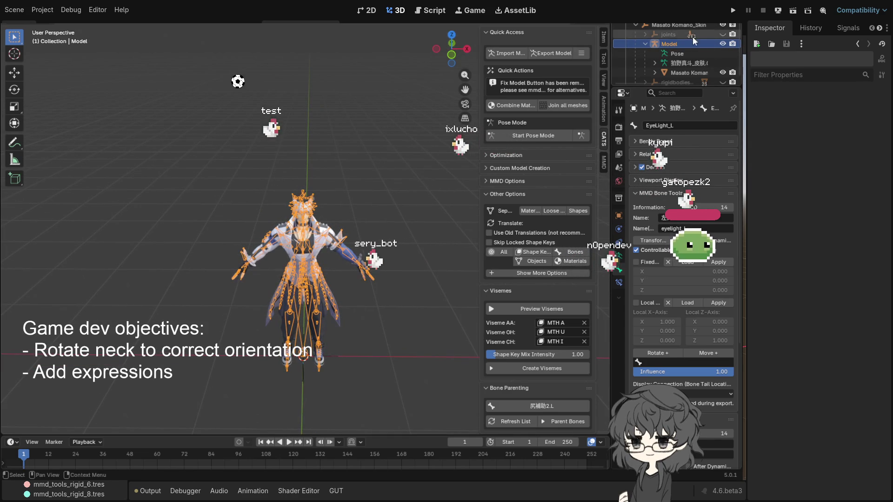
right_click(667, 43)
click(638, 65)
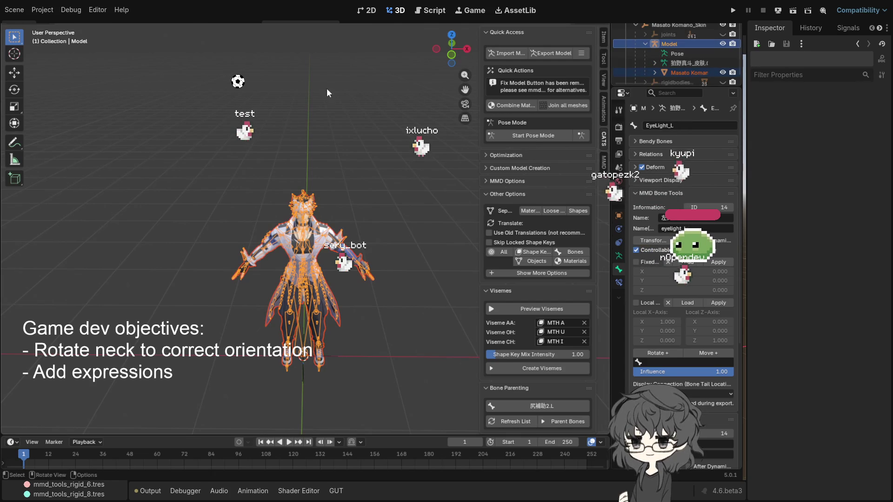
key(F4)
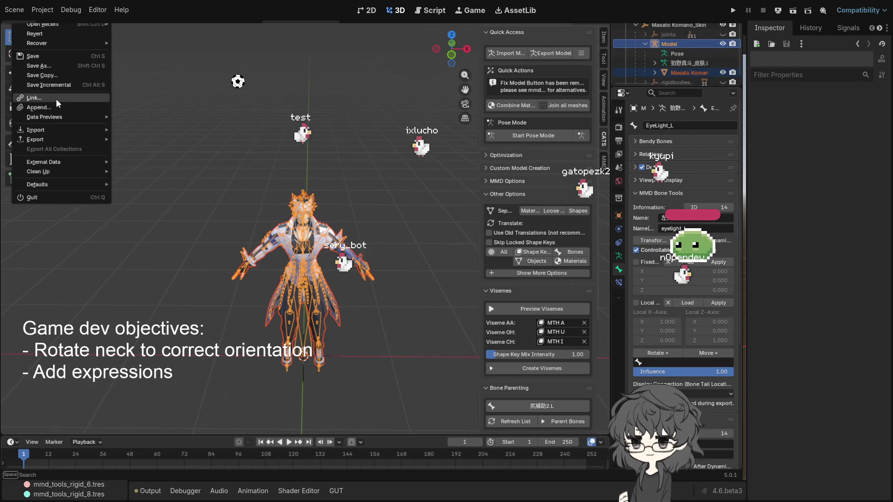
- Choose File > Export > MikuMikuDance Model (.pmx) for the selected model, then deselect everything
mouse_move(62, 139)
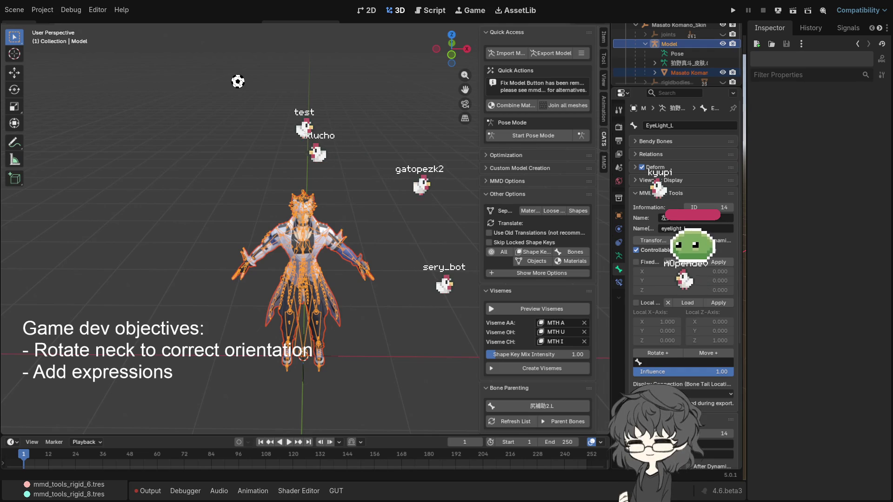
click(388, 198)
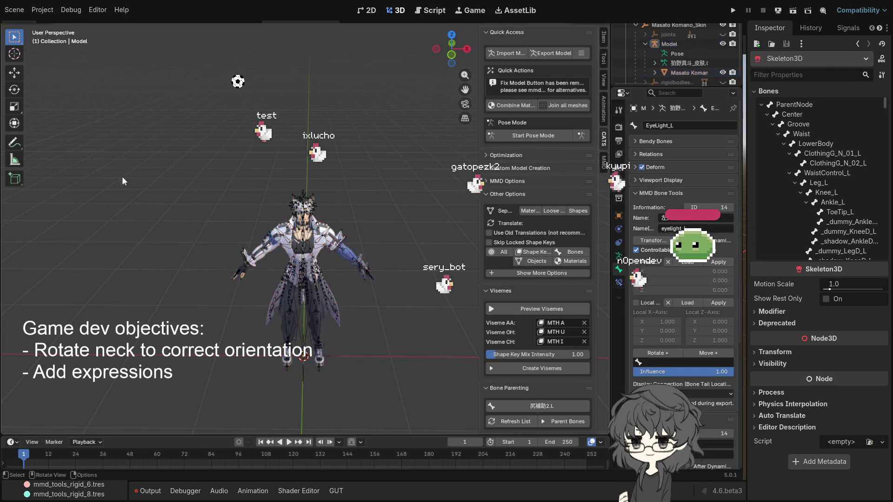
- Frame the Model armature and box-select the Masato Komano_Skin_mesh, then bring up the import list
scroll(388, 198, up, 3)
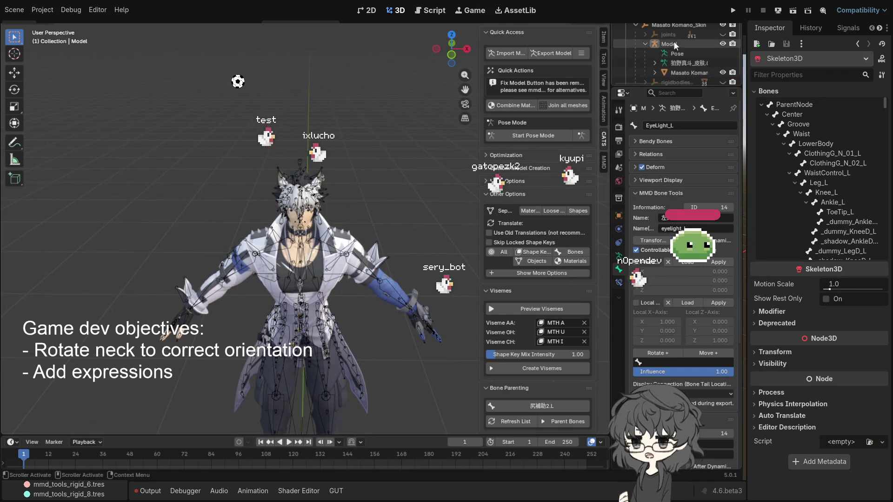
click(669, 43)
key(KP_Decimal)
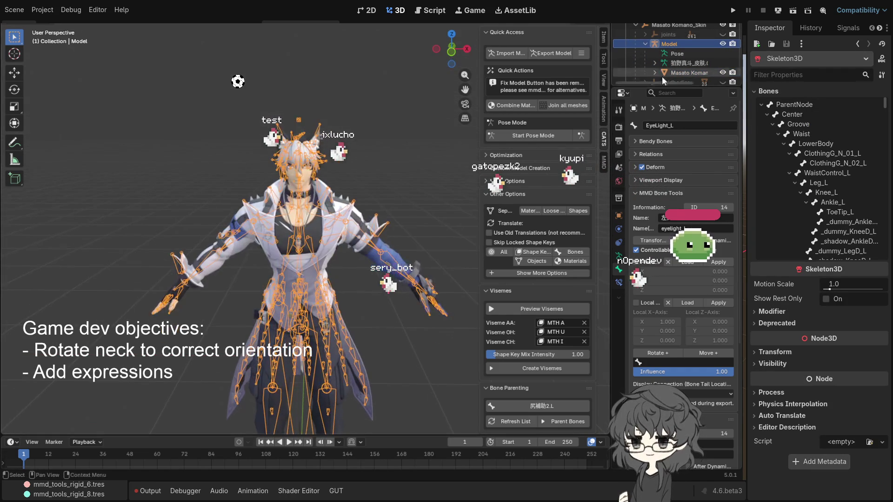
click(690, 69)
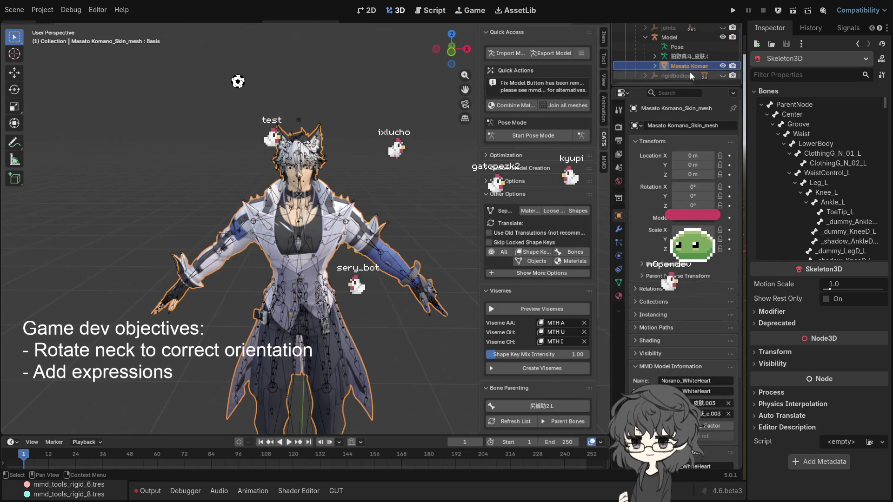
click(668, 38)
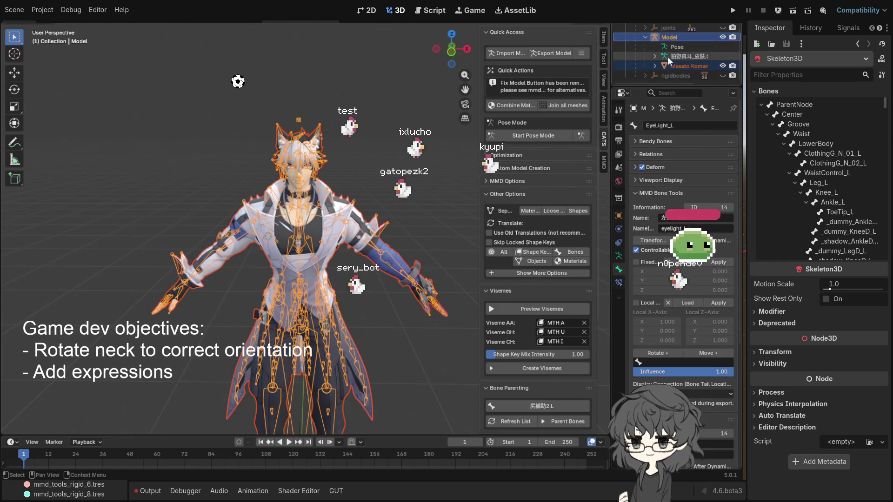
scroll(422, 126, down, 3)
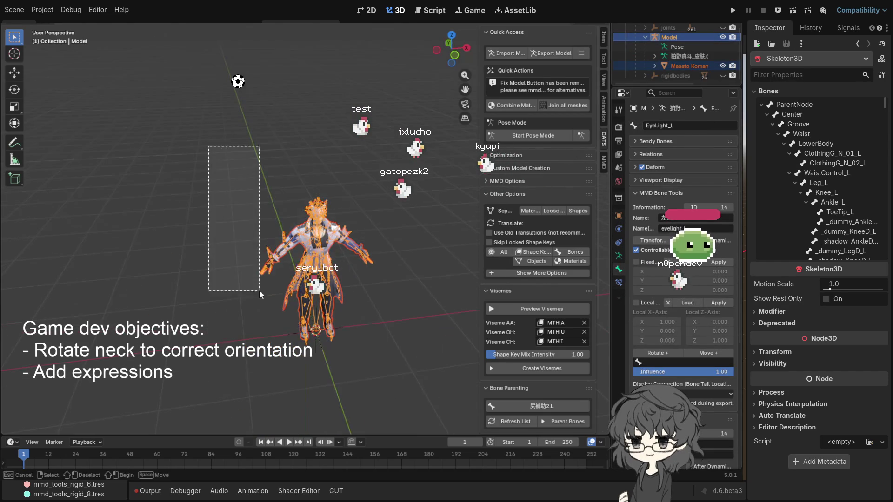
drag(264, 199, 416, 367)
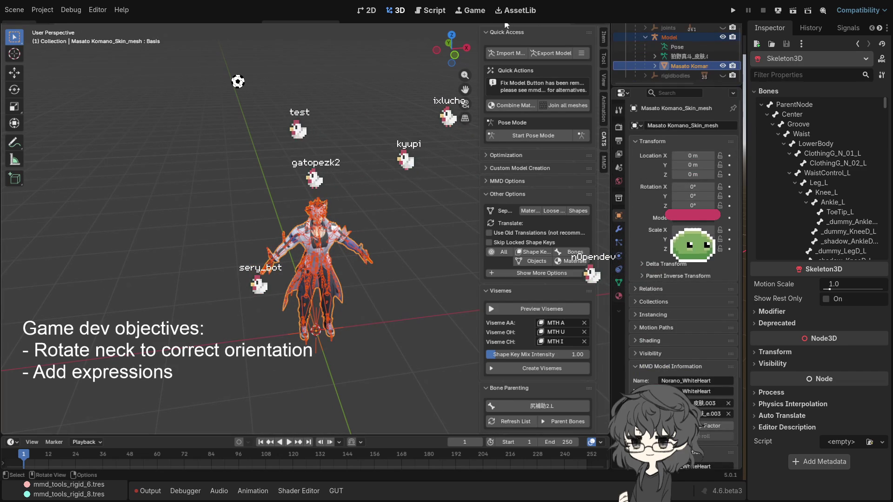
key(F4)
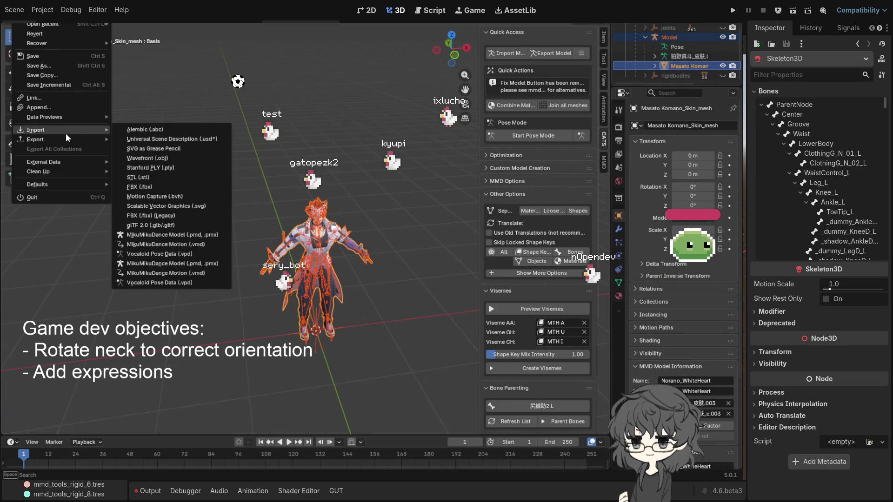
- Dismiss the File menu with Escape, leaving nothing imported or exported
key(Escape)
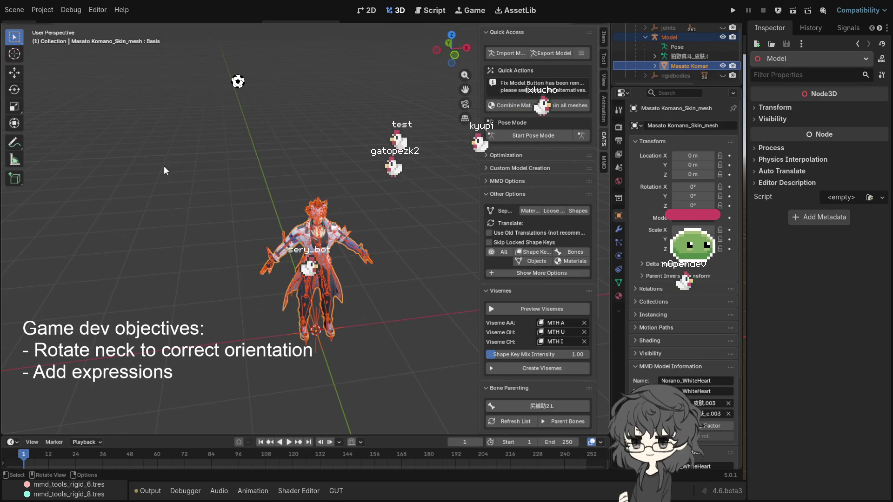
- Undo the last change and switch the selection between the Model armature and its skin mesh
scroll(680, 38, up, 2)
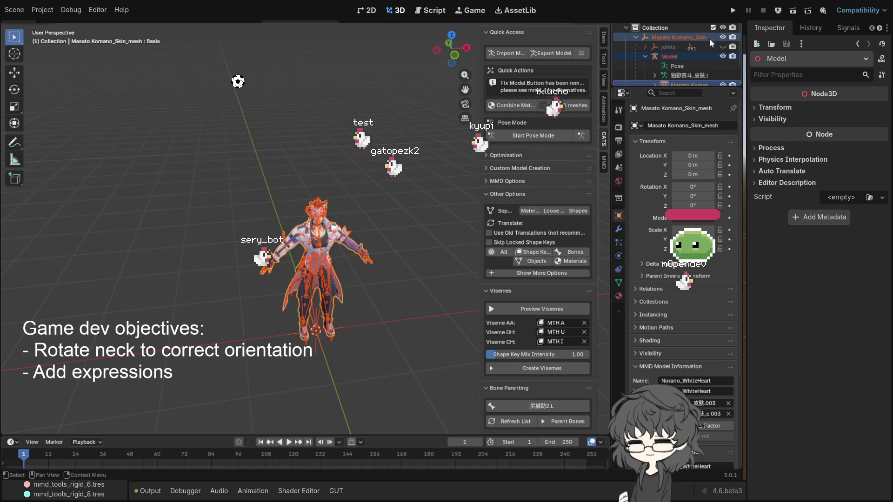
click(671, 57)
scroll(671, 56, down, 2)
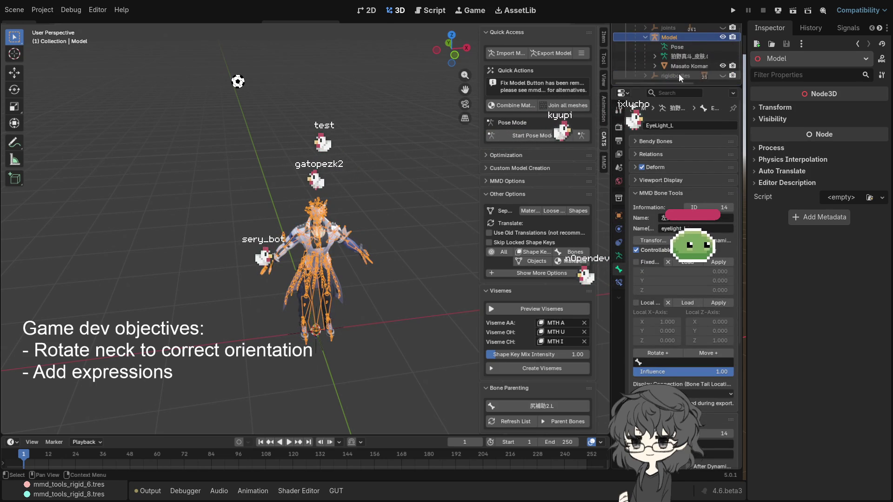
key(ctrl+z)
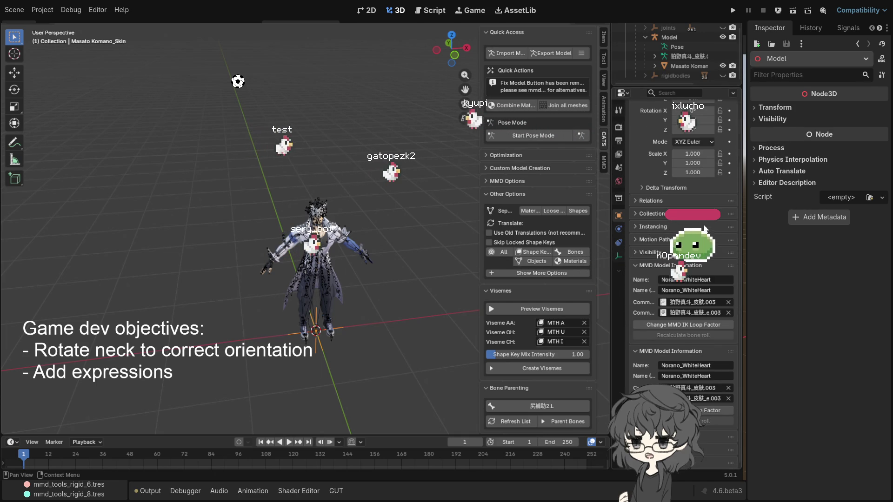
click(671, 38)
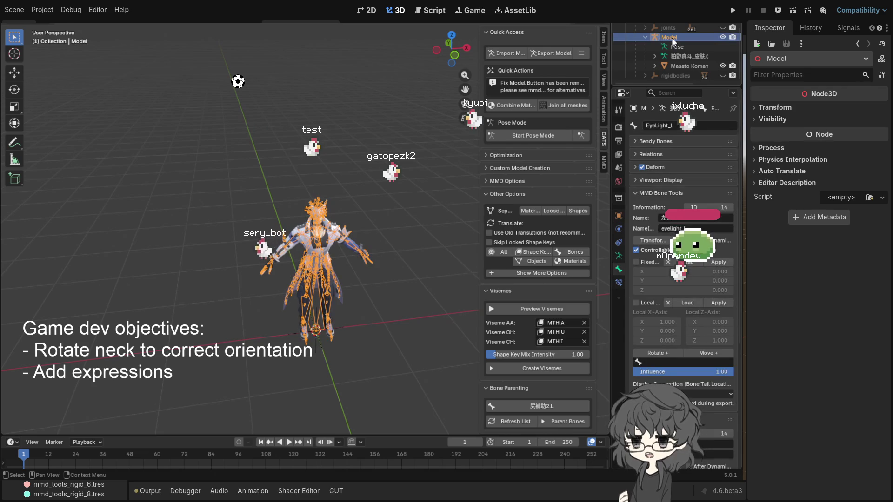
click(685, 66)
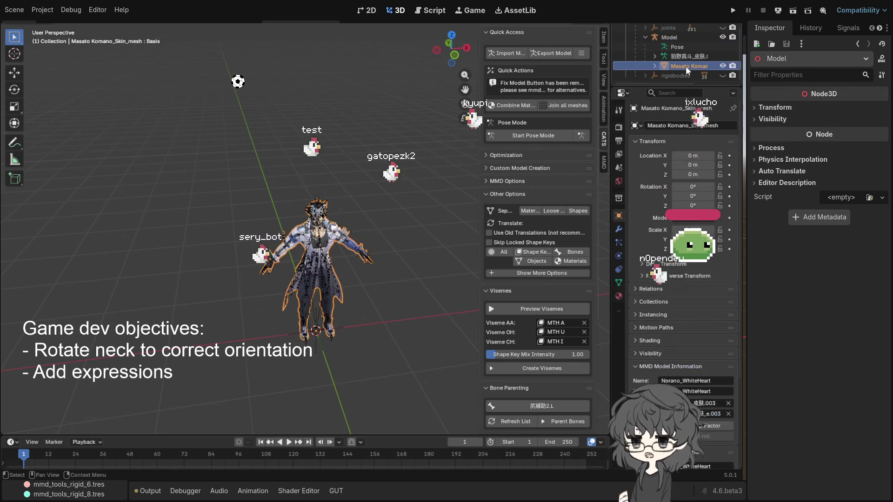
ctrl+click(677, 38)
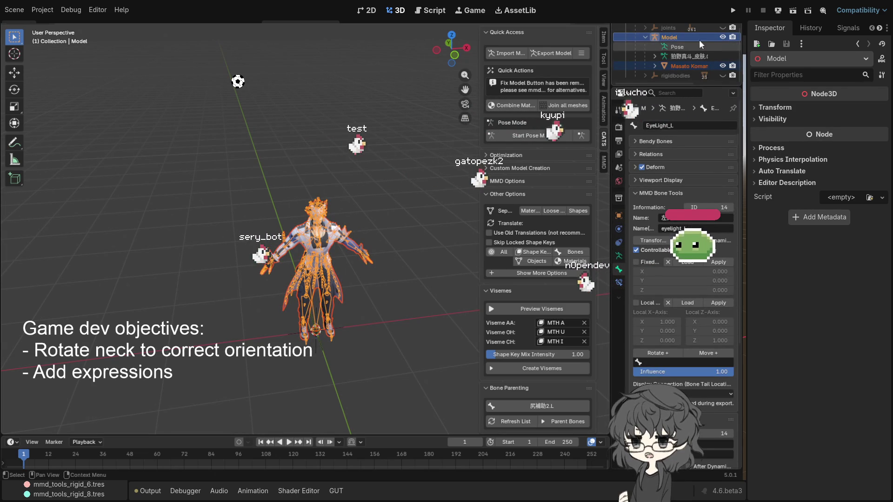
click(683, 65)
click(668, 37)
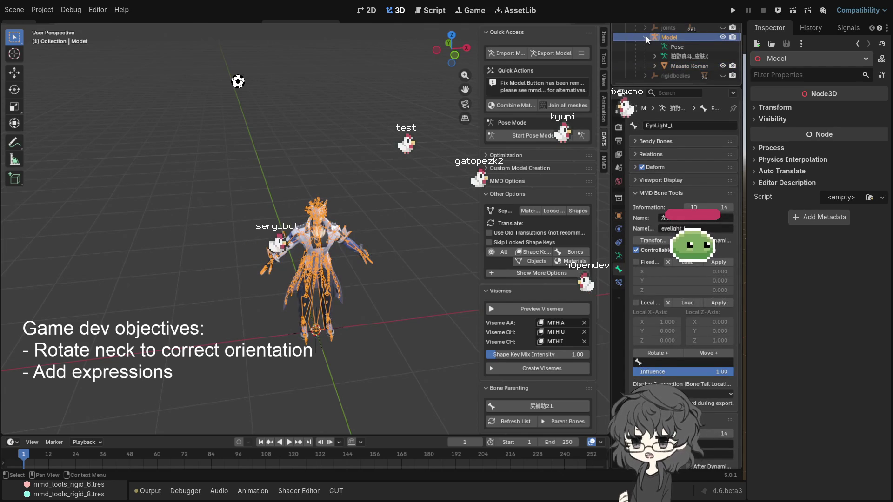
click(646, 37)
scroll(652, 40, up, 1)
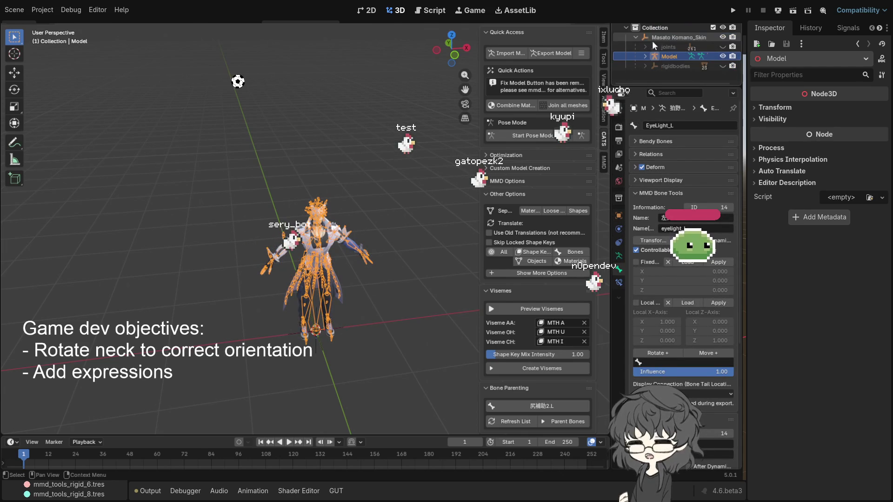
- Expand the Model armature and select the Masato Komano_Skin_mesh for export
right_click(670, 57)
click(700, 54)
right_click(671, 56)
click(696, 52)
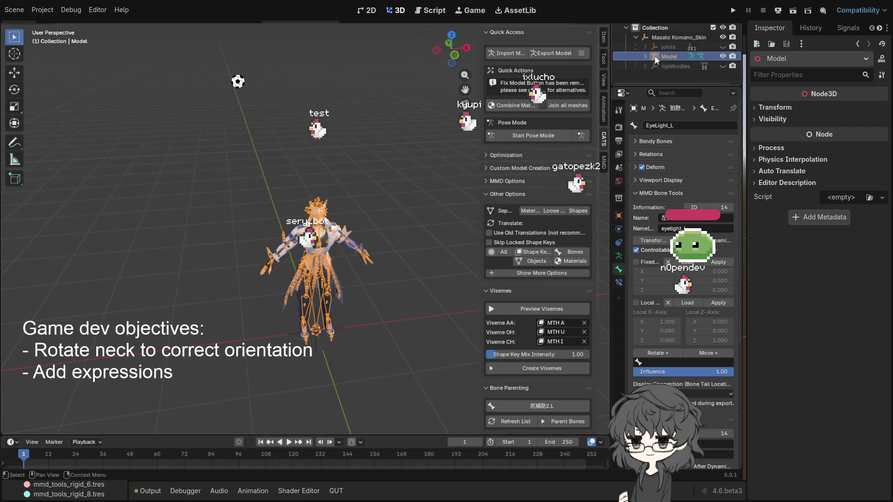
click(644, 56)
scroll(694, 67, down, 2)
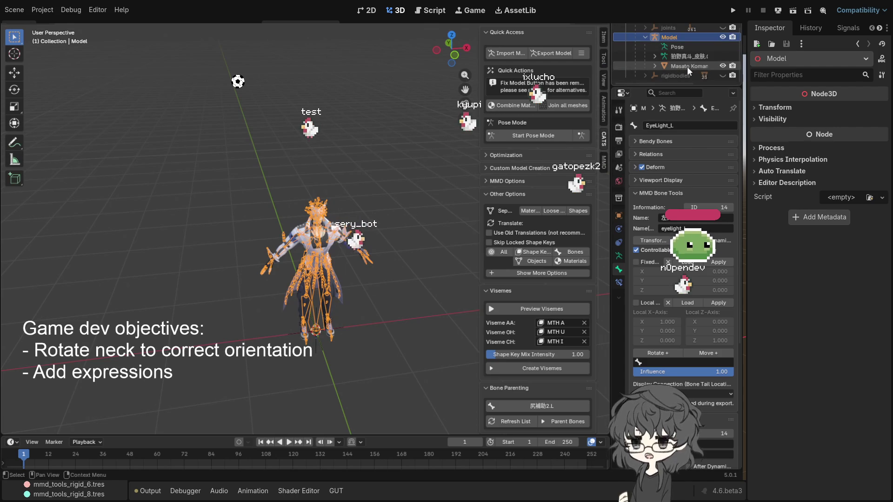
click(687, 66)
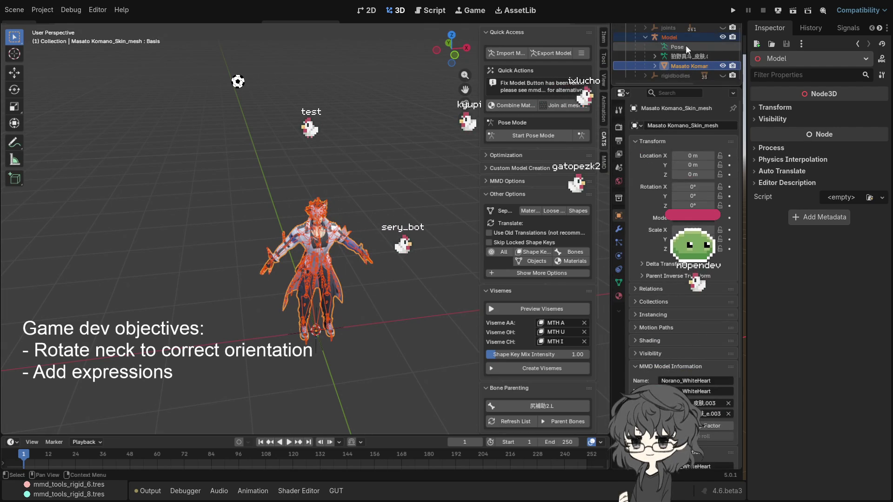
click(671, 36)
click(692, 68)
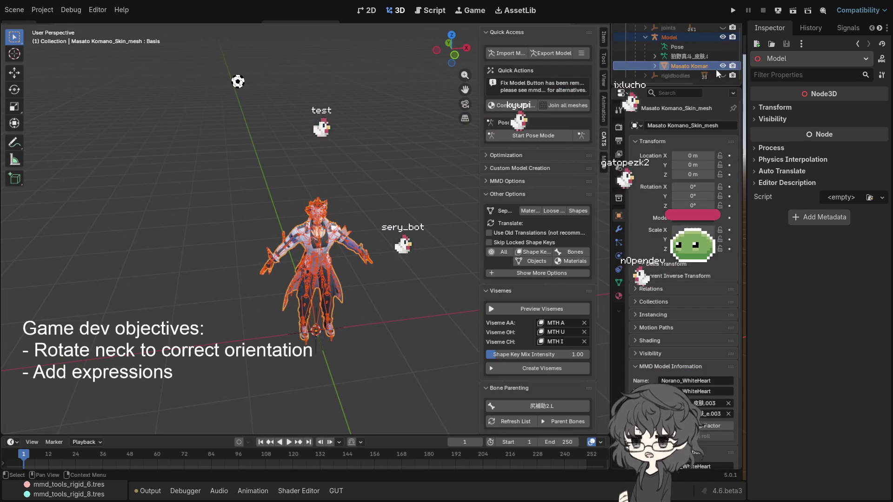
key(F4)
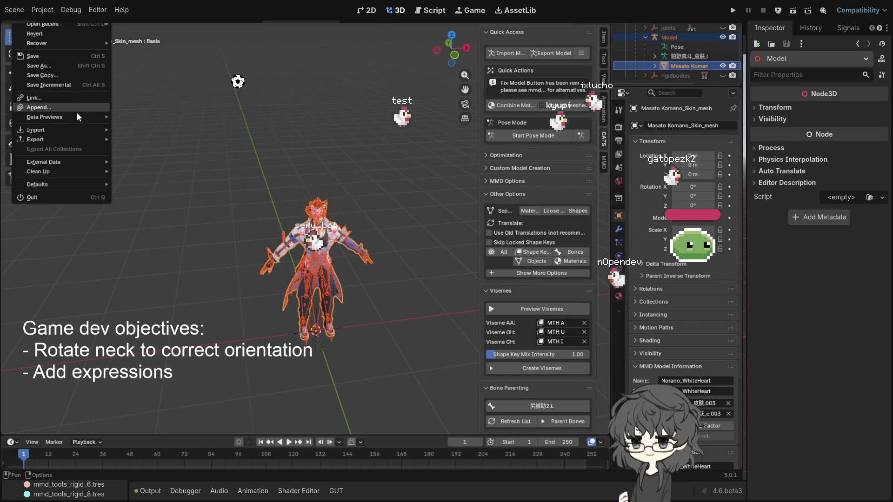
- Export the character from Blender as a glTF 2.0 (.glb/.gltf) file
mouse_move(64, 139)
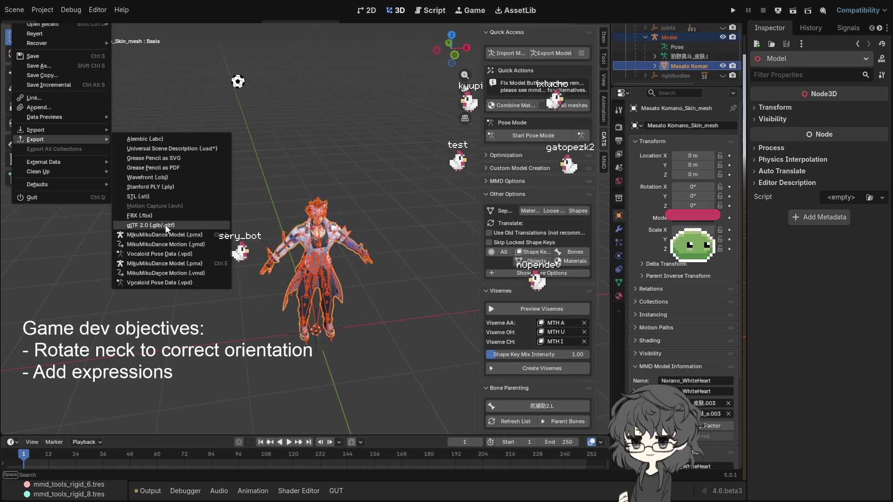
click(166, 224)
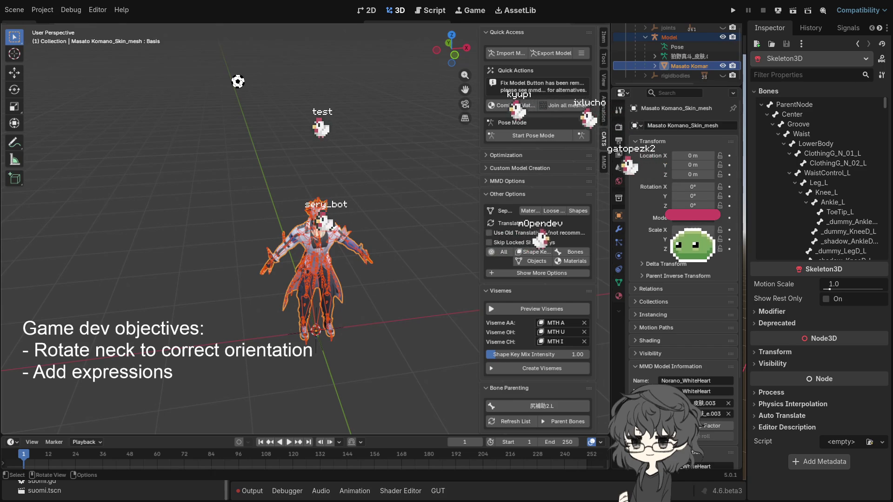
- Inspect the EyeLight_L and Eye_L bones, then bring up the Eye_L LookAtModifier3D settings
click(847, 252)
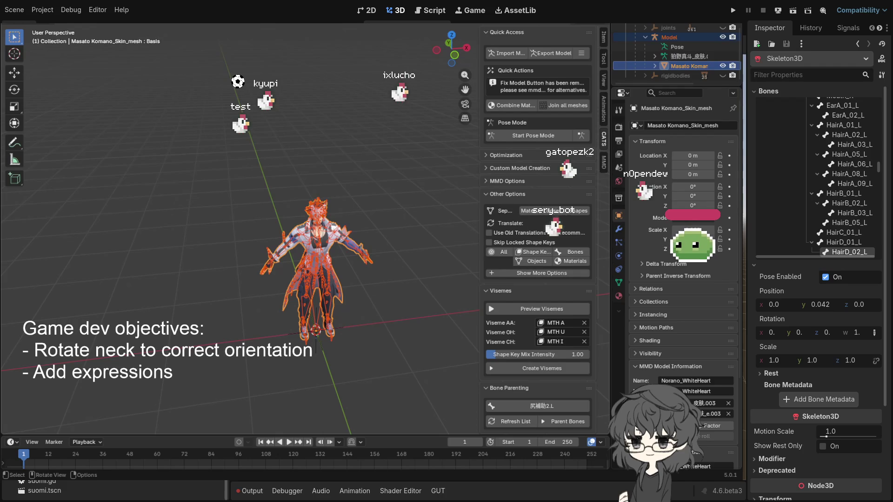
click(848, 105)
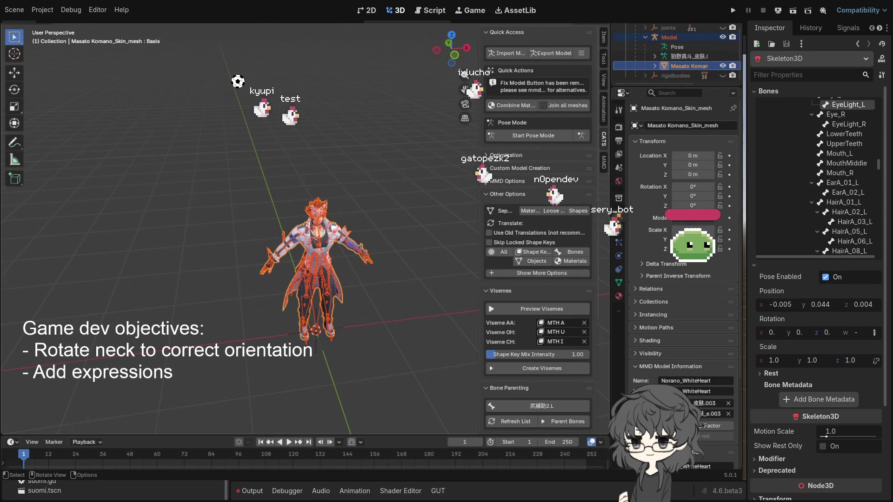
key(Up)
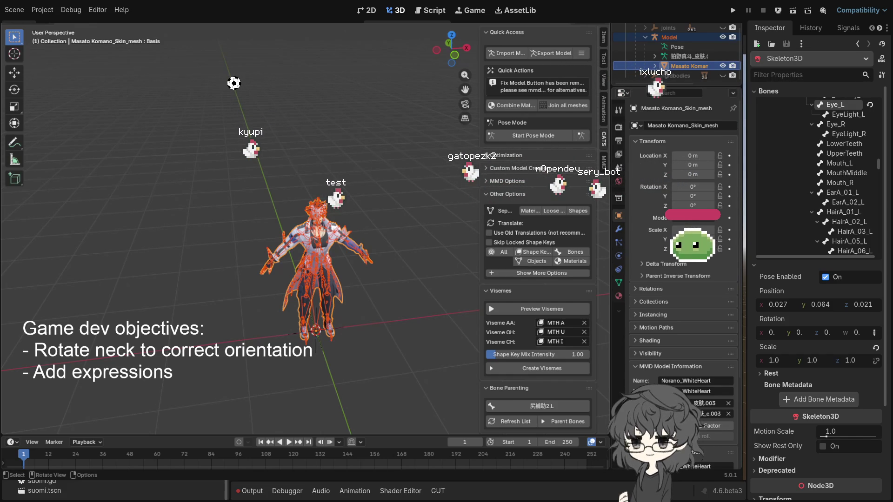
key(Down)
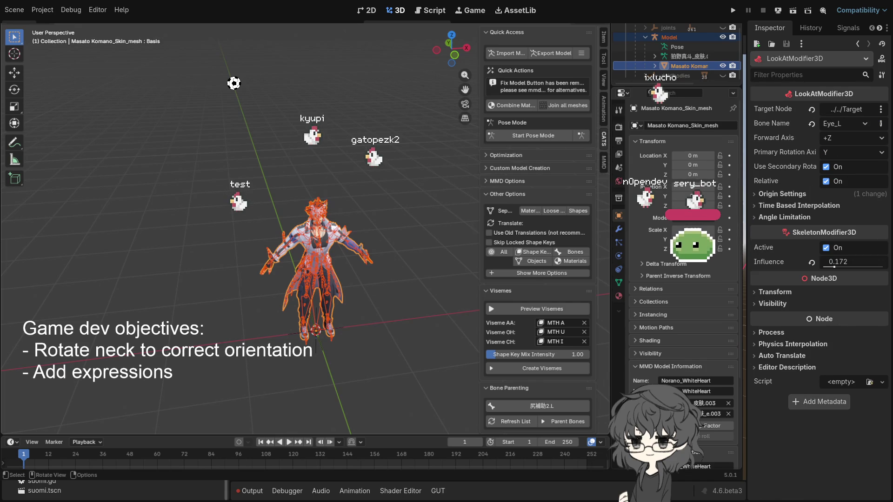
- Reassign the Eye_L modifier's Target Node to Armature#Target
click(880, 109)
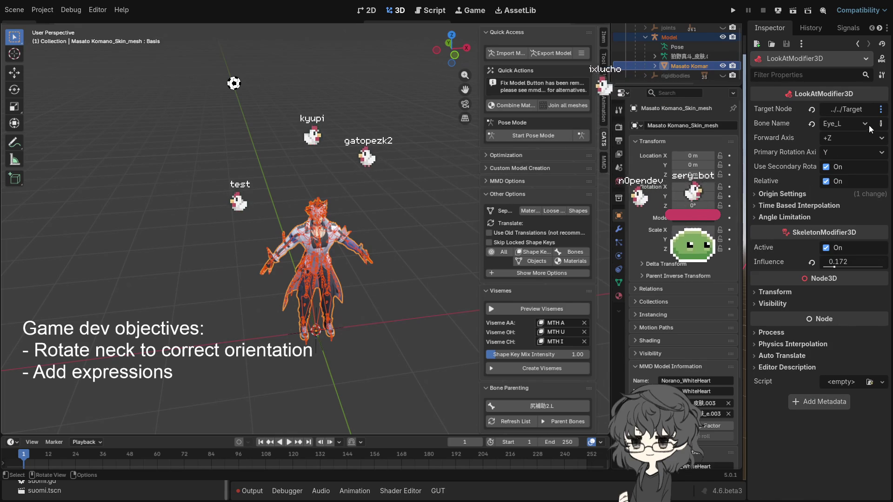
click(860, 125)
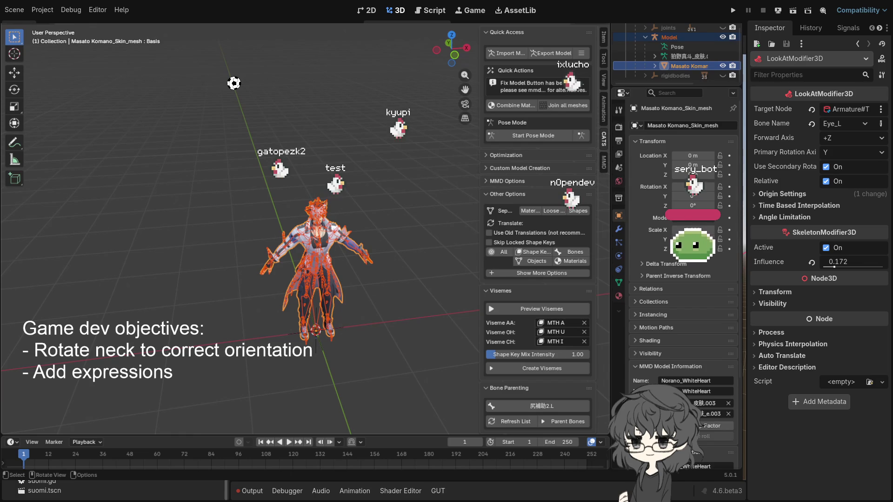
click(851, 109)
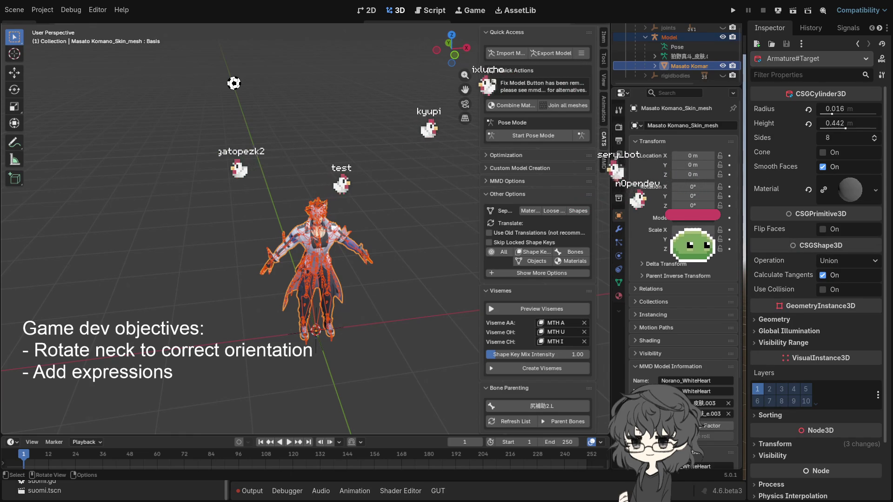
key(Down)
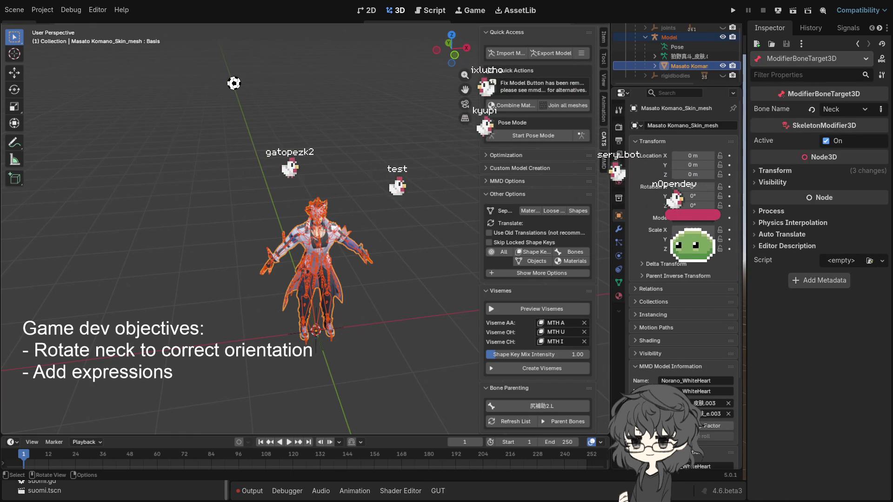
click(796, 173)
click(792, 171)
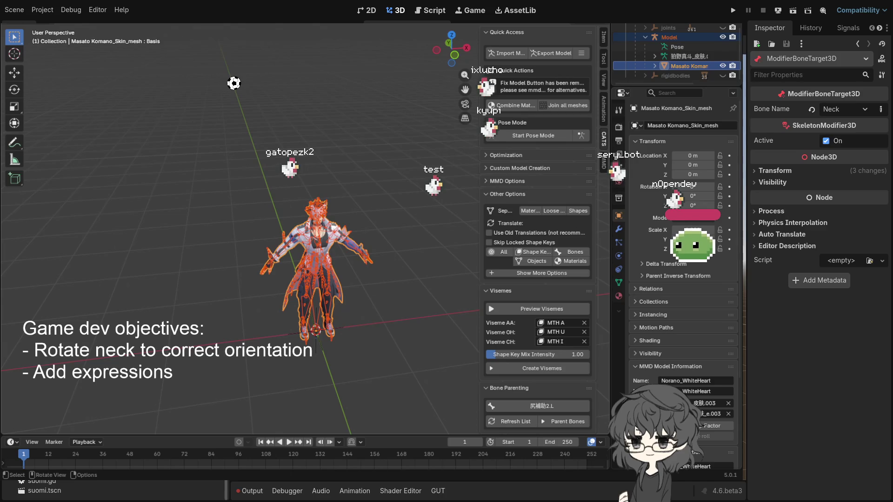
key(Down)
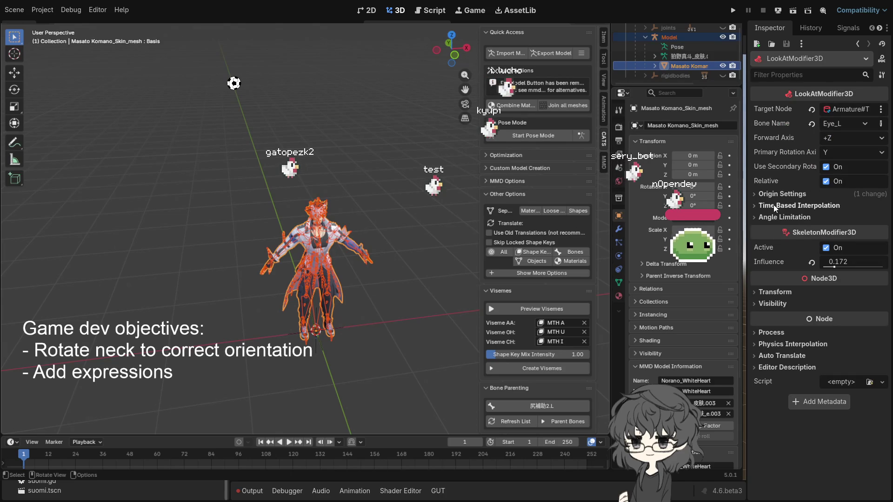
- Expand Origin Settings and revert the origin From setting to Self
click(785, 193)
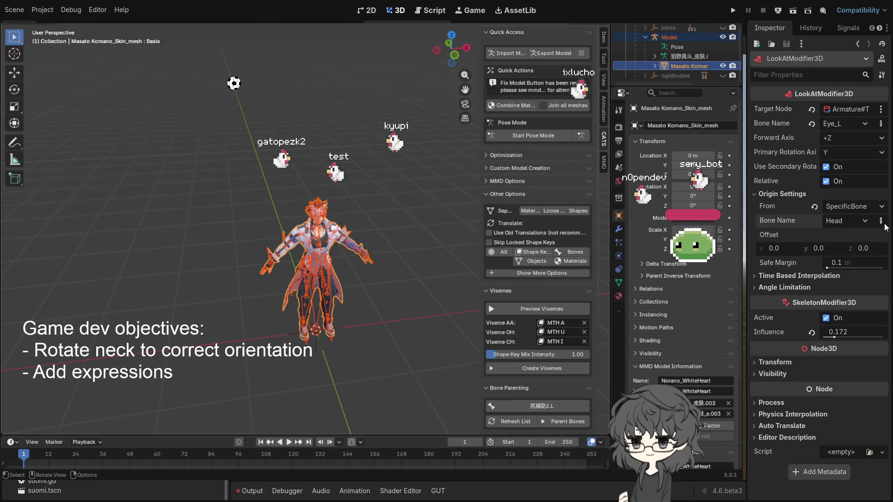
click(815, 207)
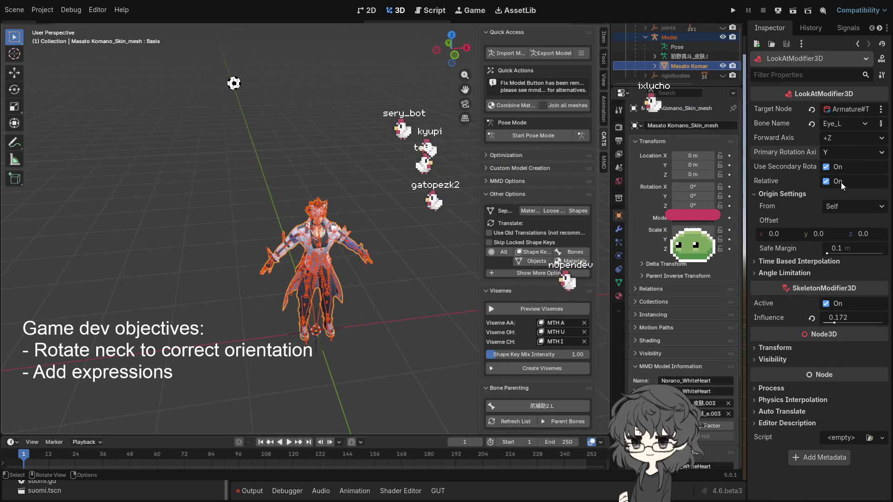
click(846, 152)
- Set Primary Rotation Axis to X, uncheck Relative, and raise Influence to about 0.281
click(843, 171)
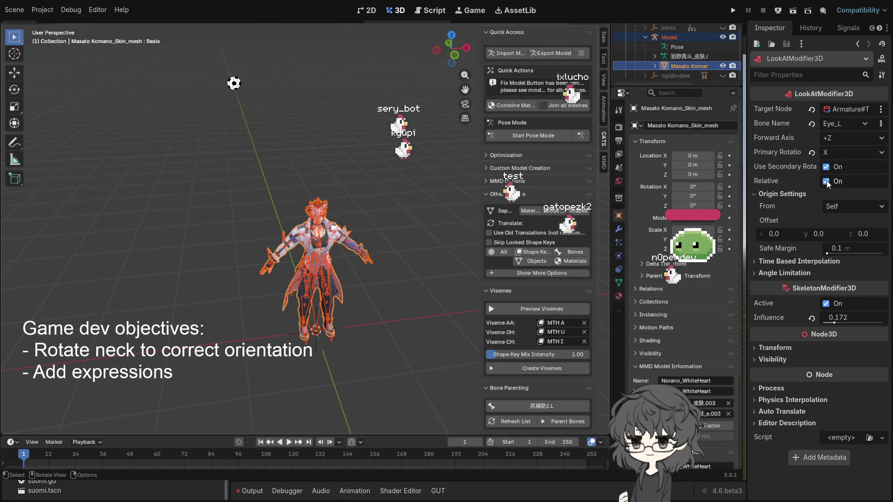
click(826, 182)
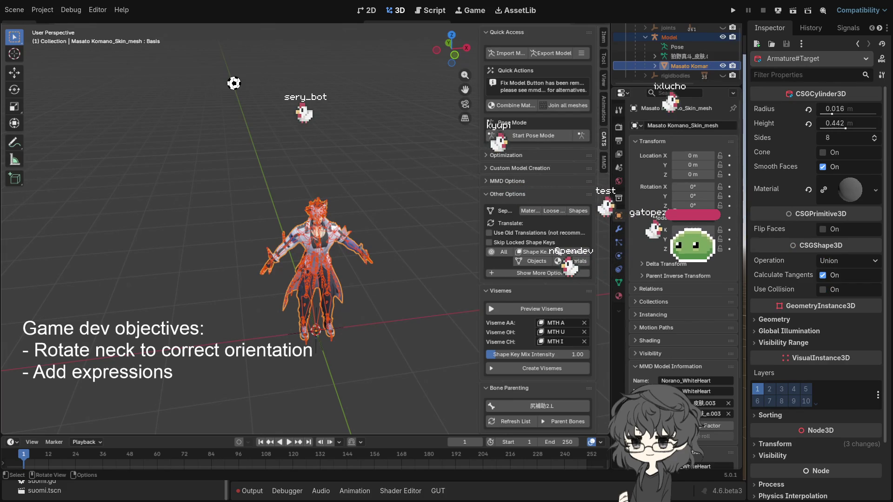
click(857, 43)
drag(838, 322, 840, 322)
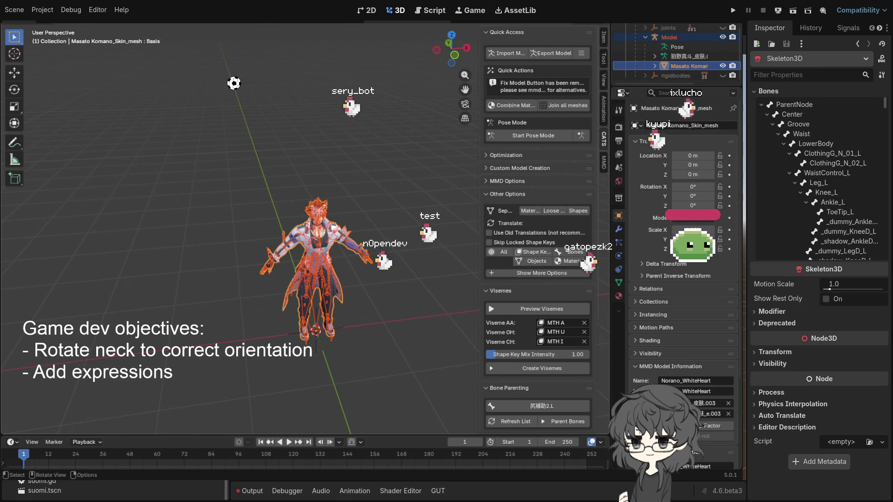
click(263, 213)
- Try typing 'Eye' into the CATS Left Eye bone field, then cancel the edit
scroll(303, 210, up, 5)
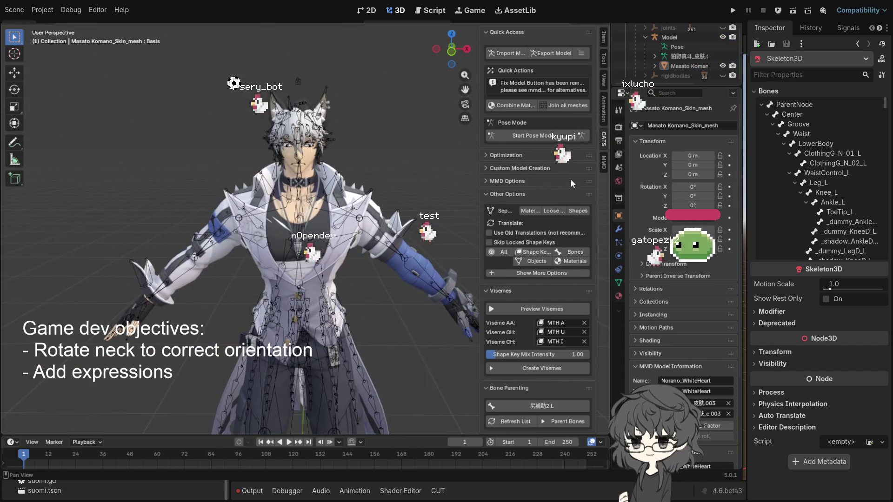
scroll(548, 291, down, 6)
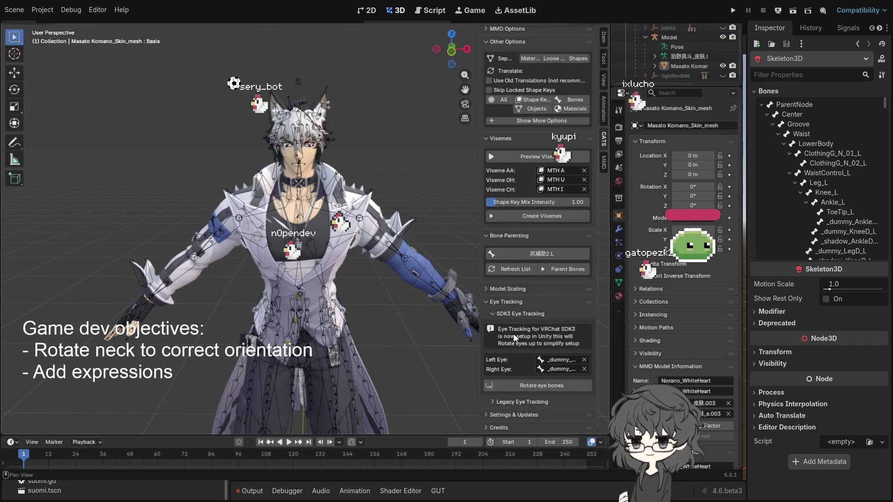
click(548, 360)
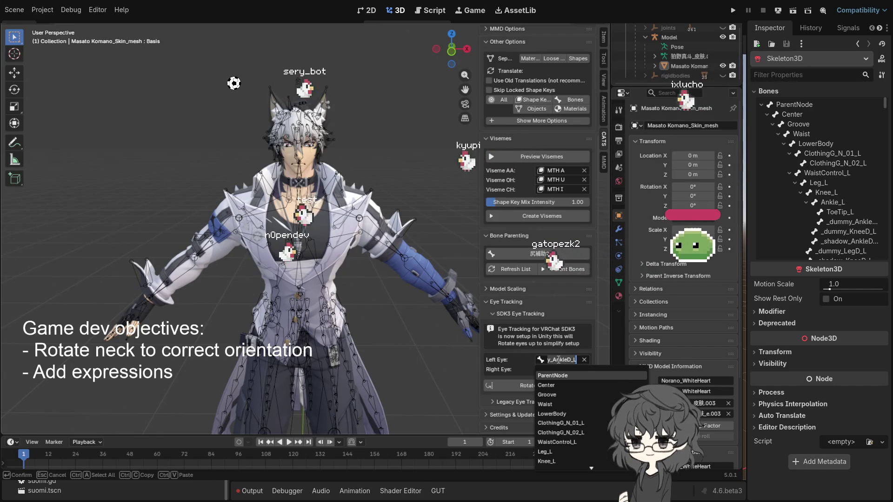
text(Eye)
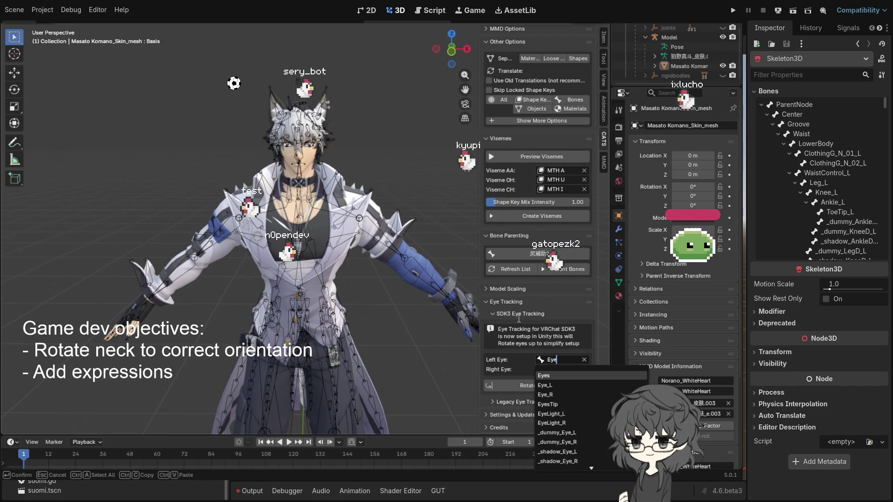
key(Escape)
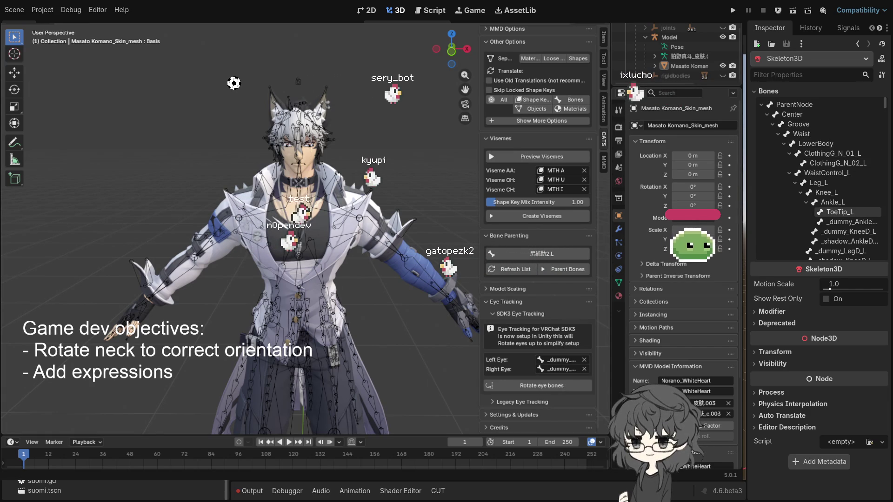
click(847, 222)
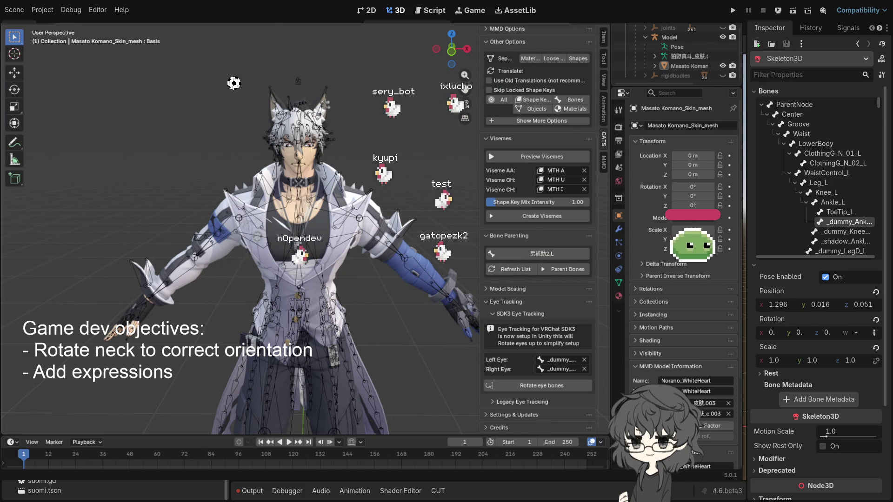
middle_click(151, 196)
- Search 'Ey' in the Left Eye bone field and choose Eye_L
click(564, 359)
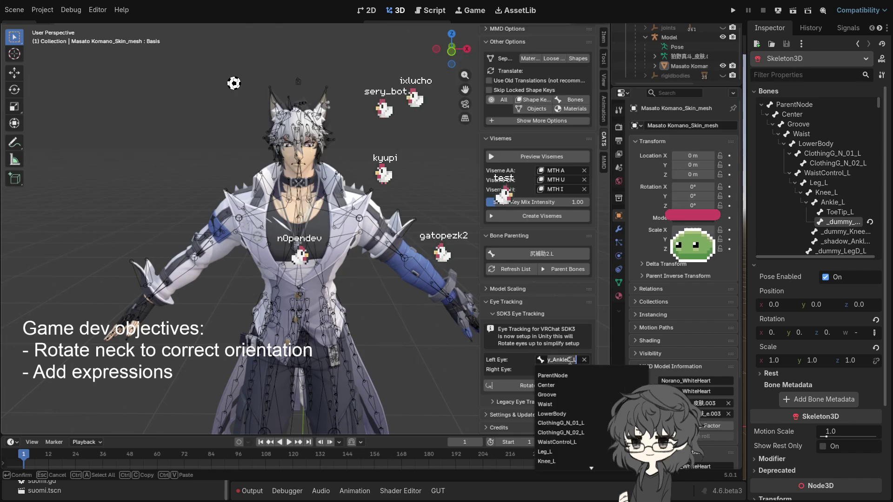
text(E)
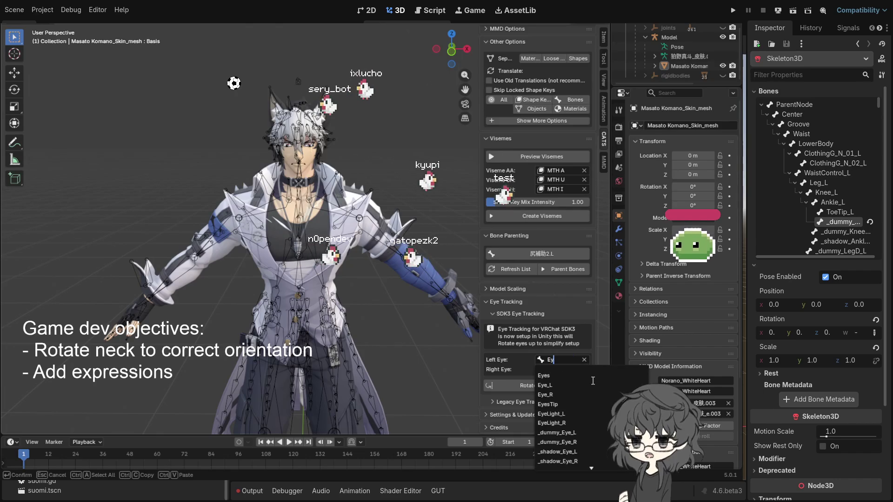
text(y)
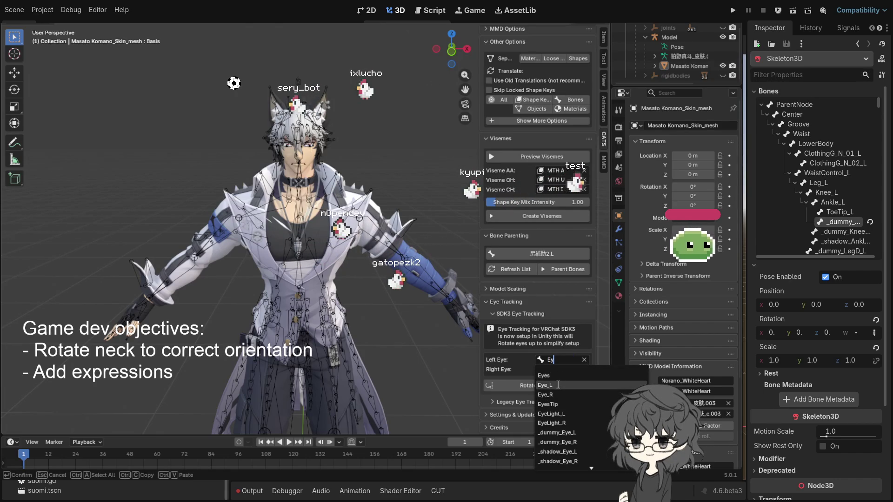
click(557, 385)
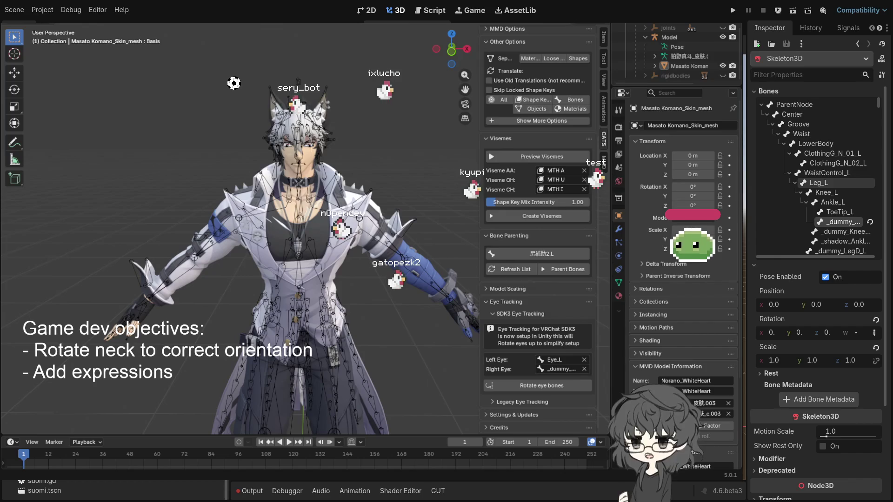
scroll(818, 177, down, 3)
scroll(833, 117, down, 10)
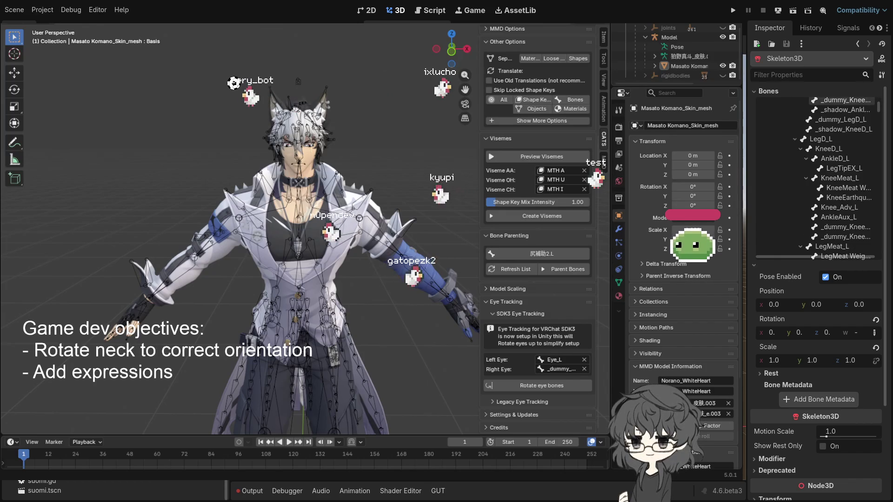
- Filter the Skeleton3D properties for 'eye' while checking bones like WaistControl_R, LowerBody and Ankle_L
scroll(833, 116, up, 15)
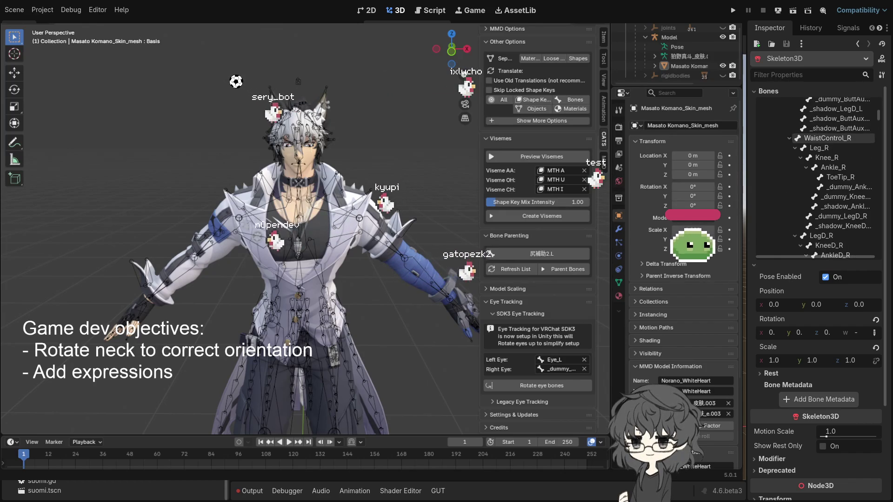
click(797, 73)
text(e)
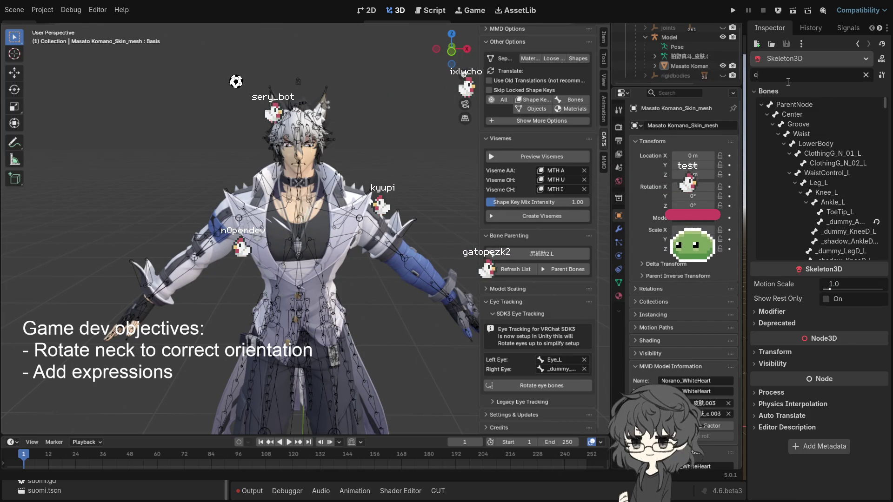
text(y)
scroll(811, 153, down, 5)
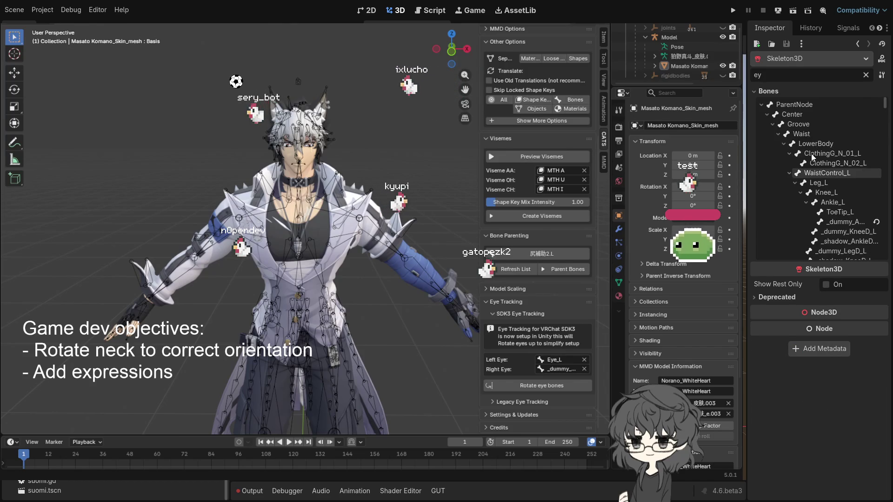
text(e)
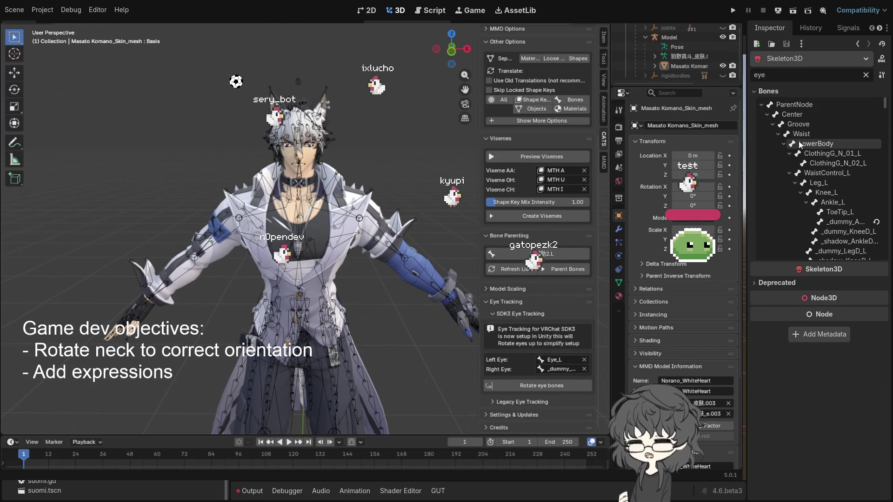
scroll(799, 141, down, 8)
scroll(799, 141, down, 3)
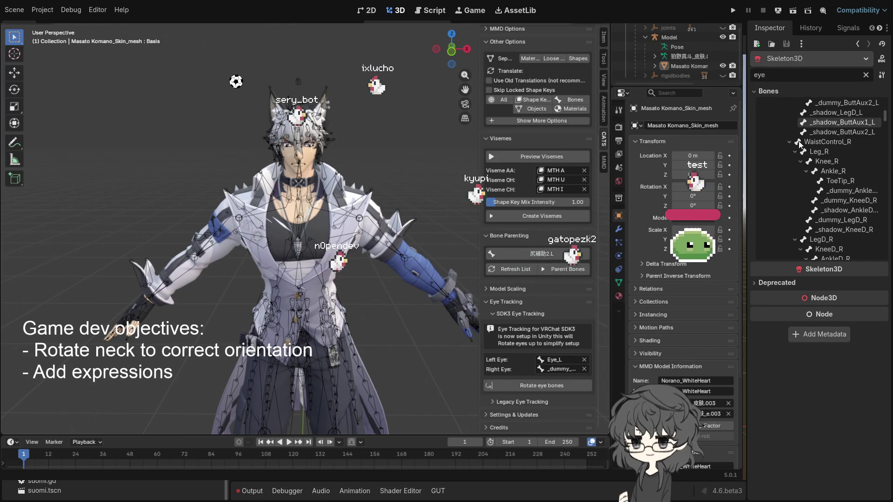
click(818, 141)
text(e)
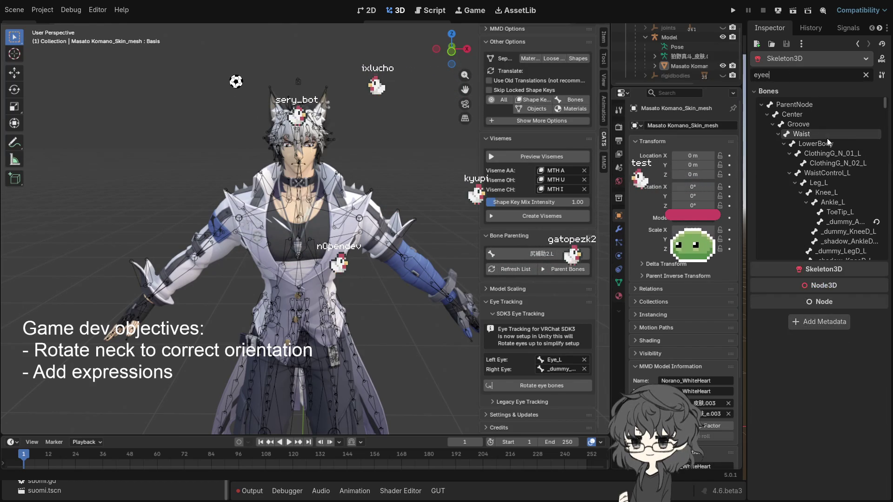
click(866, 75)
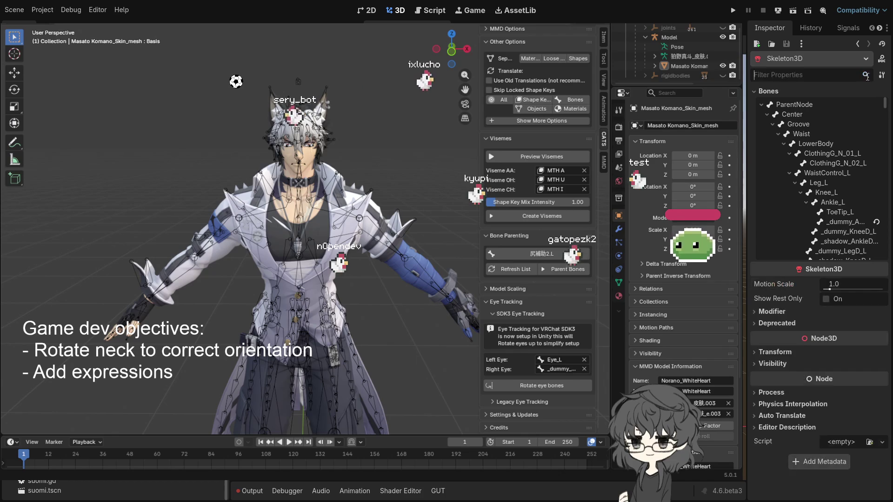
click(799, 142)
text(e)
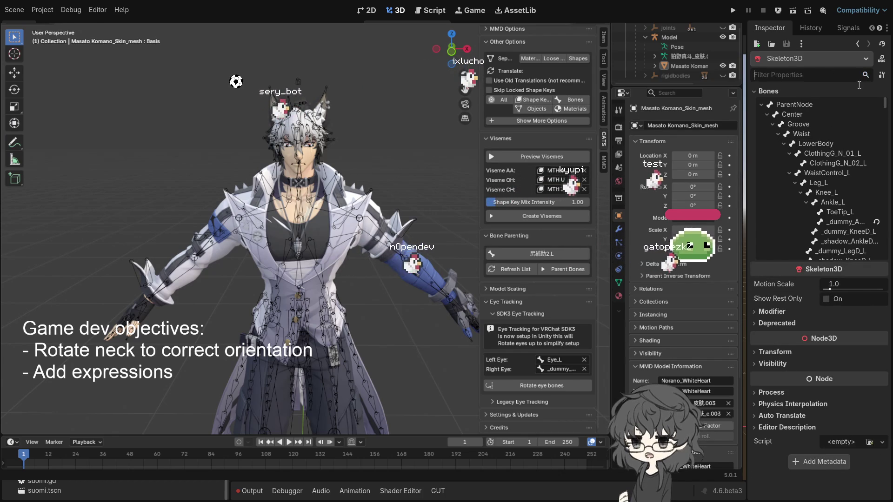
click(866, 75)
scroll(816, 152, down, 3)
click(823, 157)
click(831, 150)
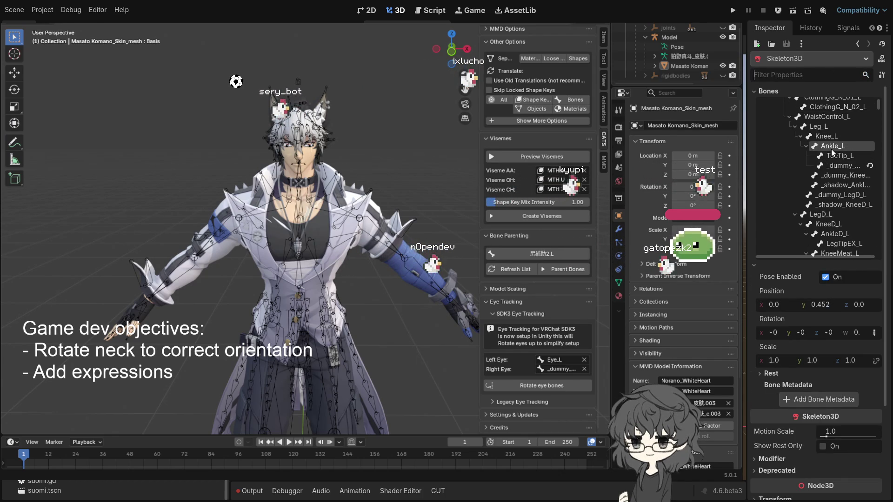
text(e)
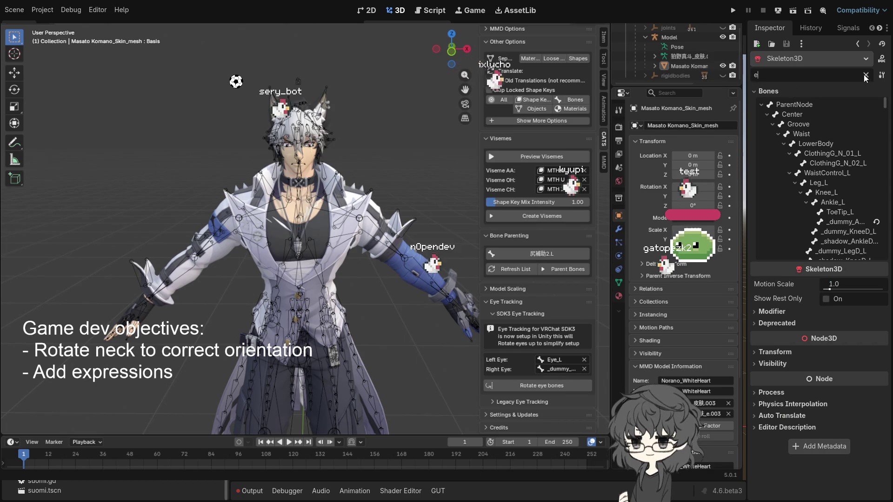
click(865, 75)
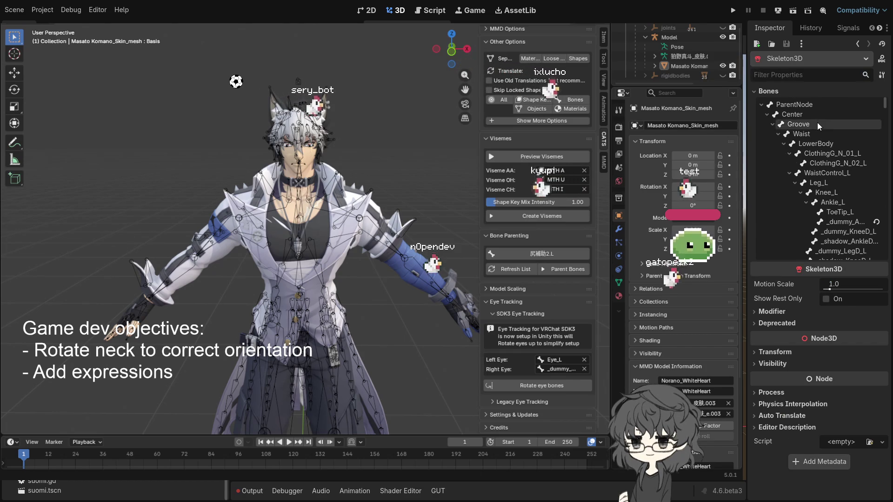
- Scroll through the Skeleton3D bone tree looking for the eye bones
scroll(816, 121, down, 5)
scroll(816, 139, down, 5)
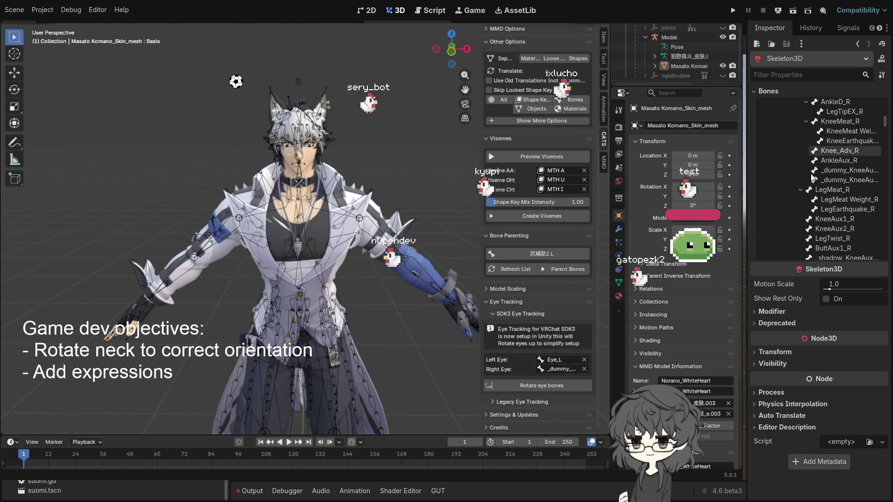
scroll(811, 177, down, 5)
scroll(810, 174, down, 8)
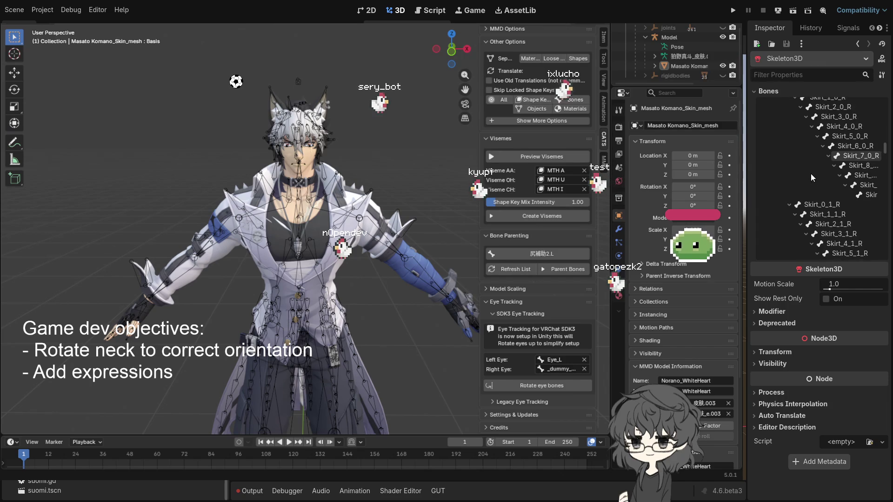
scroll(810, 177, down, 10)
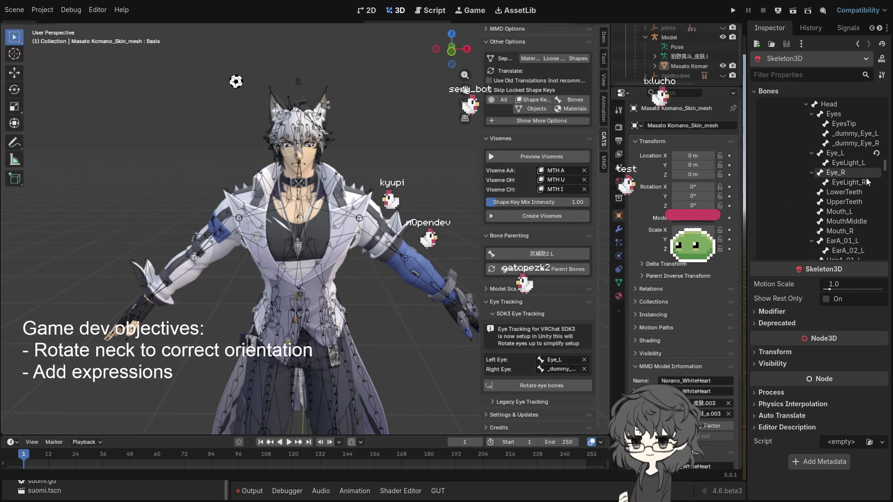
scroll(863, 189, down, 3)
scroll(860, 167, down, 5)
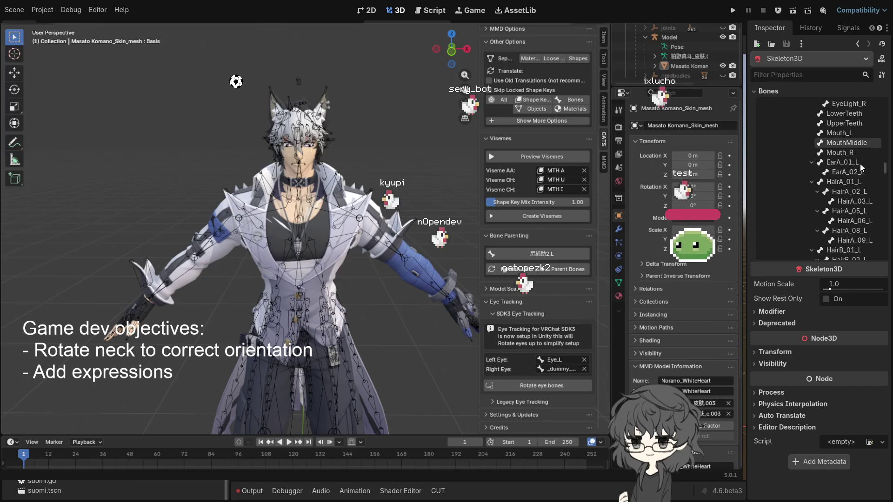
scroll(859, 163, down, 5)
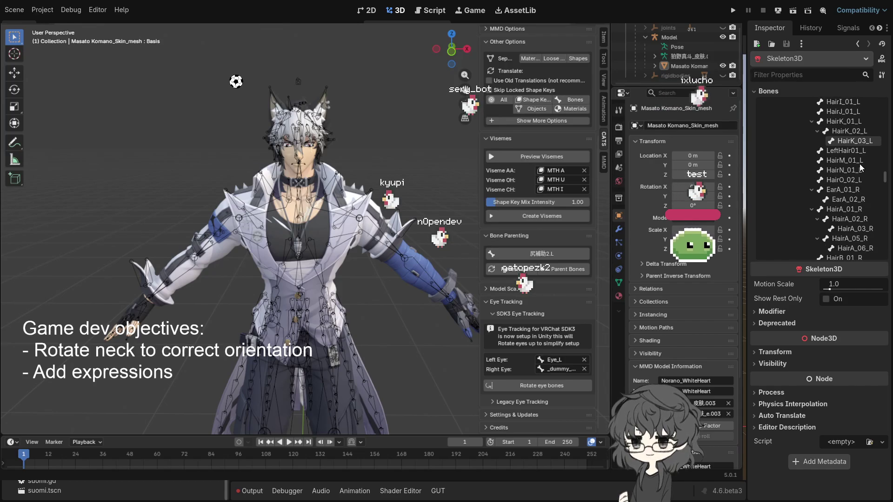
scroll(860, 166, down, 5)
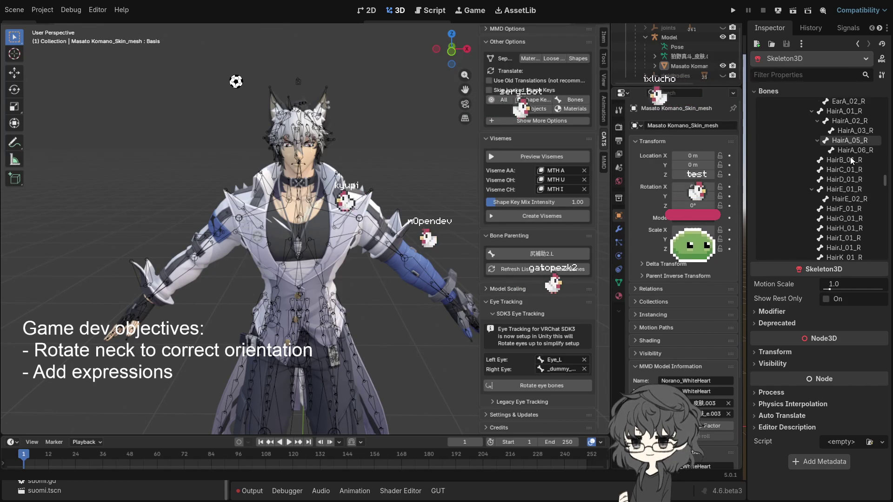
scroll(850, 157, down, 5)
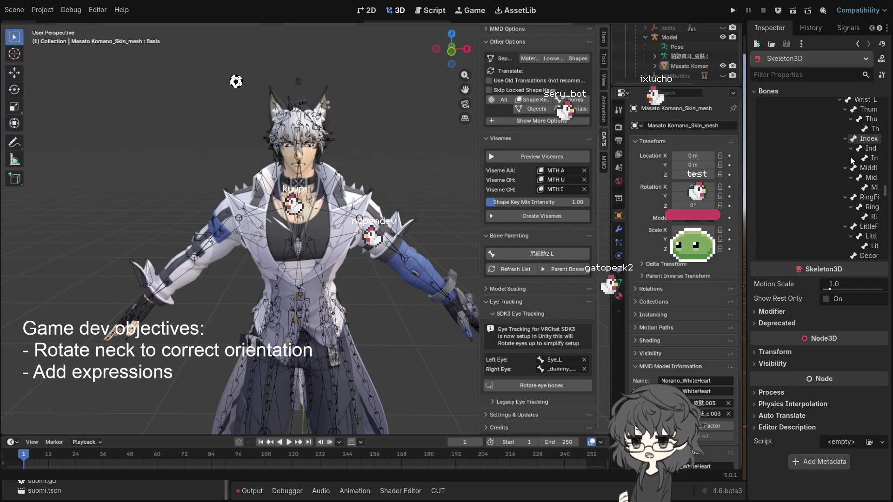
scroll(849, 157, down, 5)
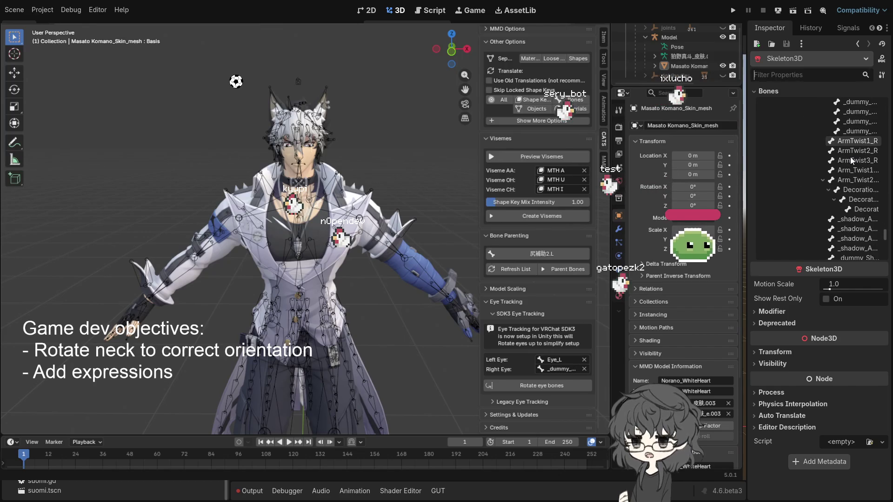
scroll(850, 157, down, 5)
scroll(850, 157, down, 5)
scroll(850, 157, down, 5)
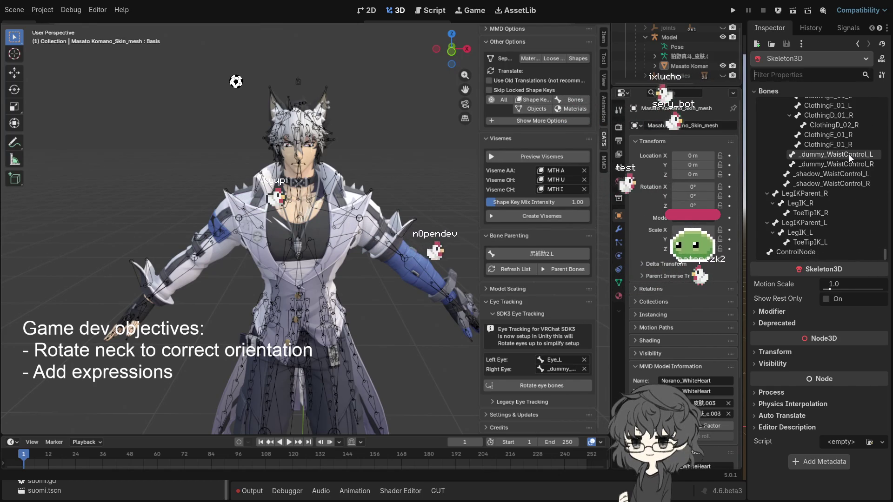
scroll(844, 194, up, 3)
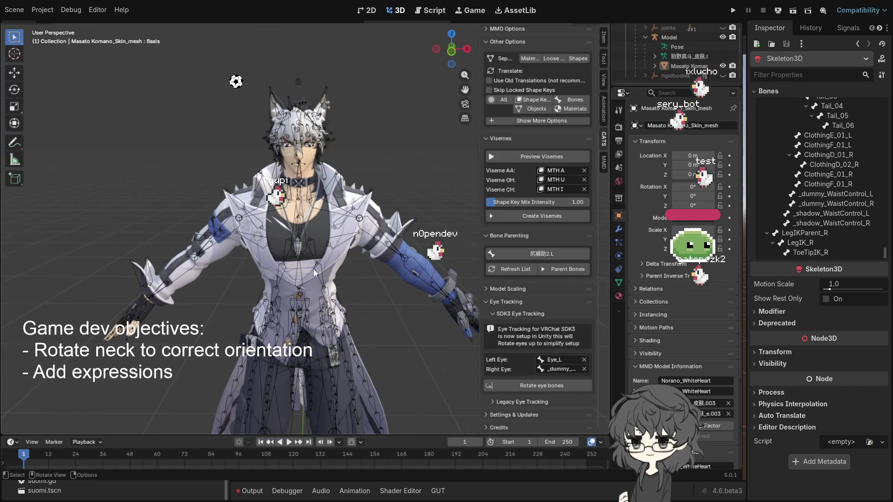
scroll(832, 156, up, 5)
scroll(833, 165, up, 5)
scroll(833, 164, down, 5)
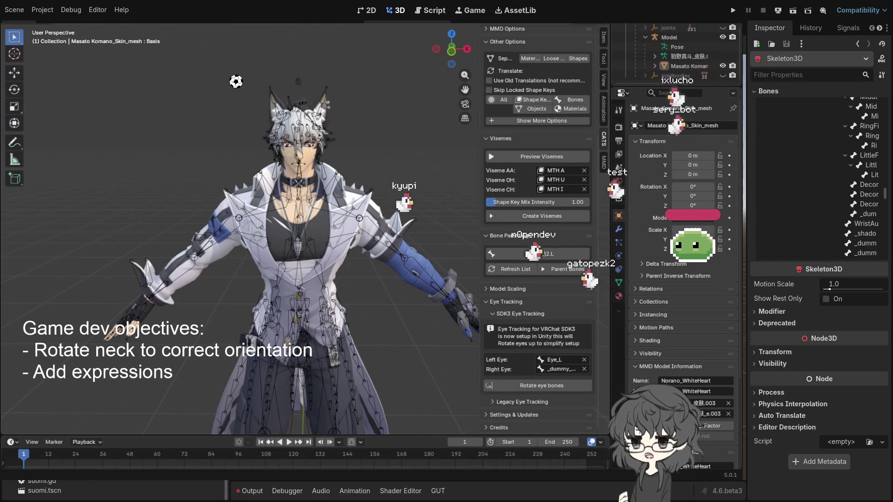
- Back in Godot, scroll up to Head and select the Eyes bone, posed at 0, 0.278, 0.021
key(alt+Tab)
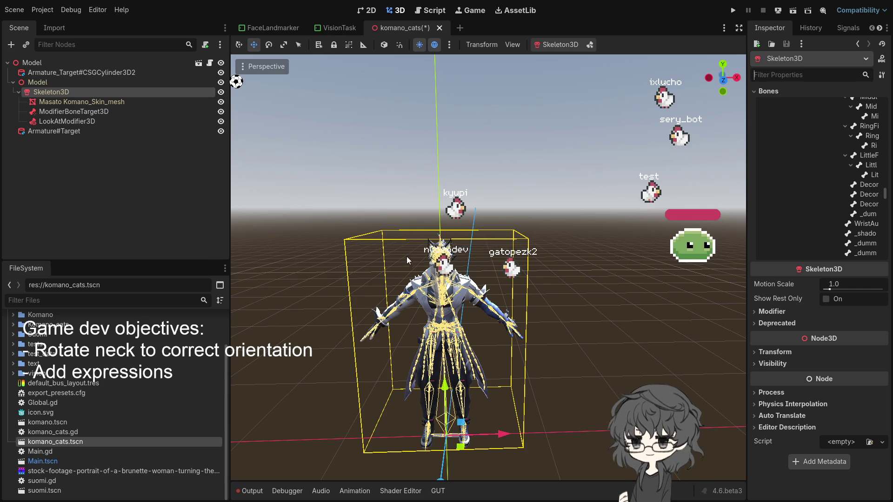
scroll(837, 209, up, 5)
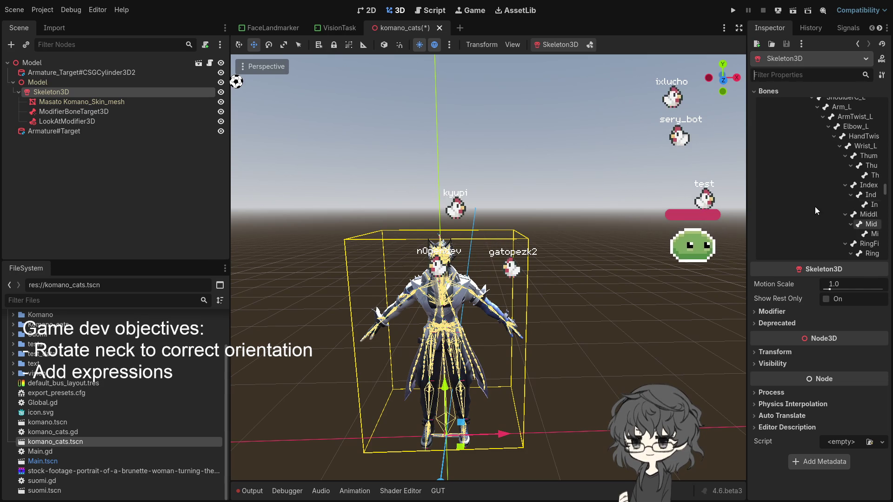
scroll(837, 199, up, 5)
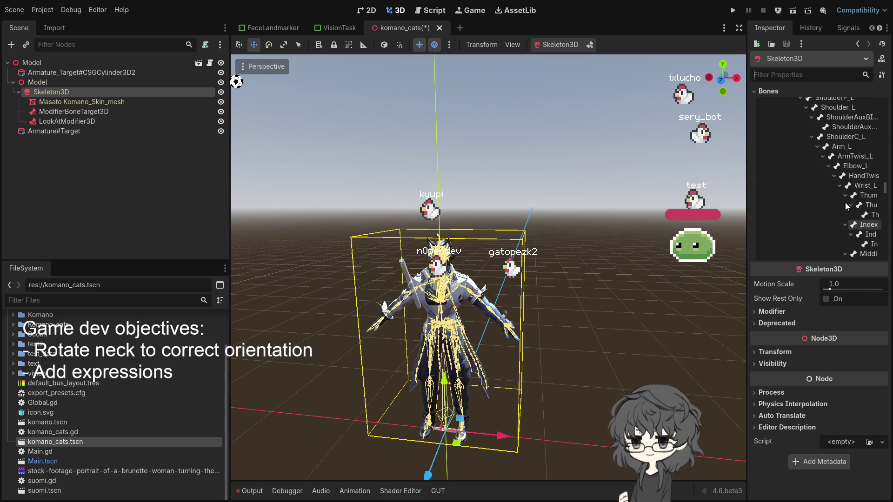
scroll(837, 185, up, 10)
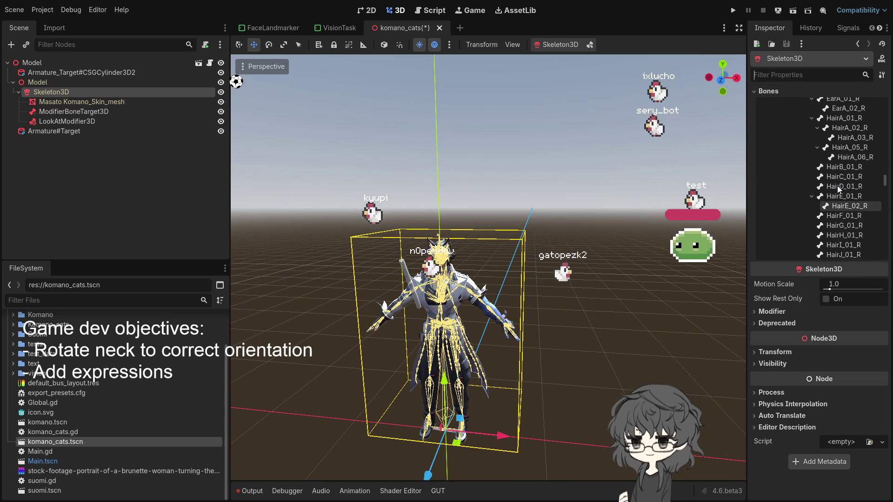
scroll(858, 169, up, 5)
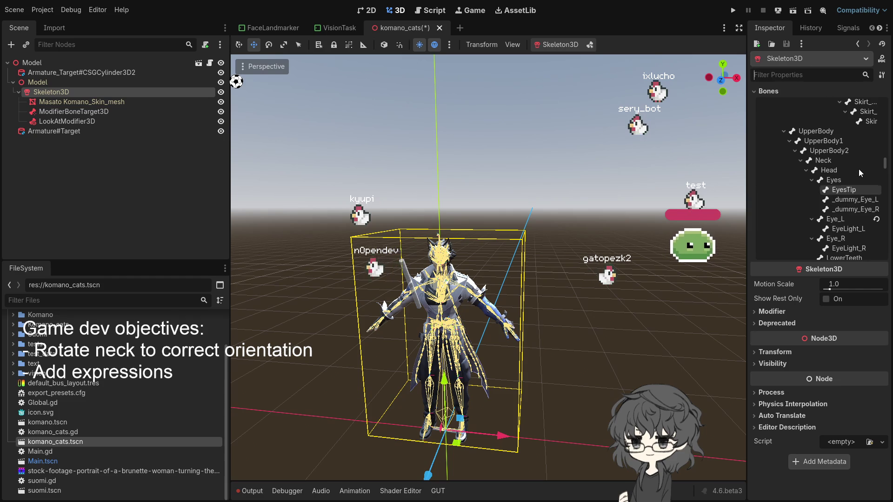
click(851, 180)
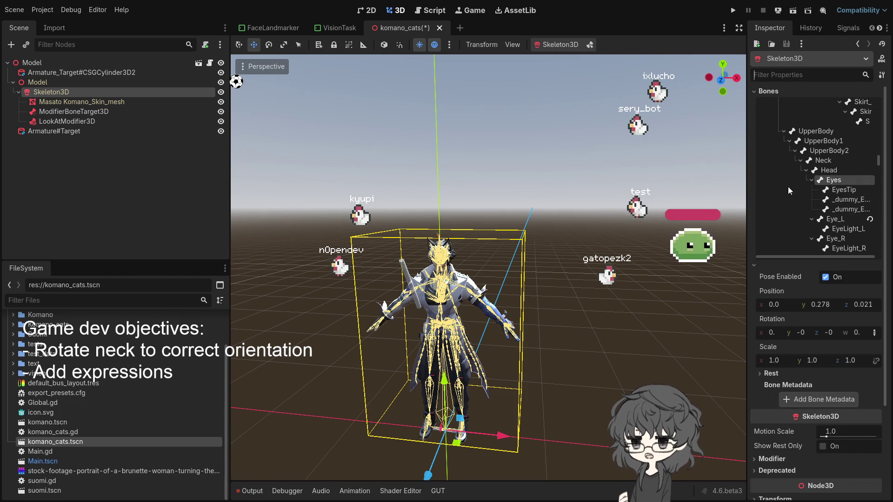
scroll(541, 207, up, 5)
- Enable skeleton bone editing and drag the Eyes bone sideways along X as a test
mouse_move(564, 207)
mouse_down()
mouse_move(590, 210)
mouse_move(518, 189)
mouse_move(463, 197)
mouse_move(500, 197)
mouse_up()
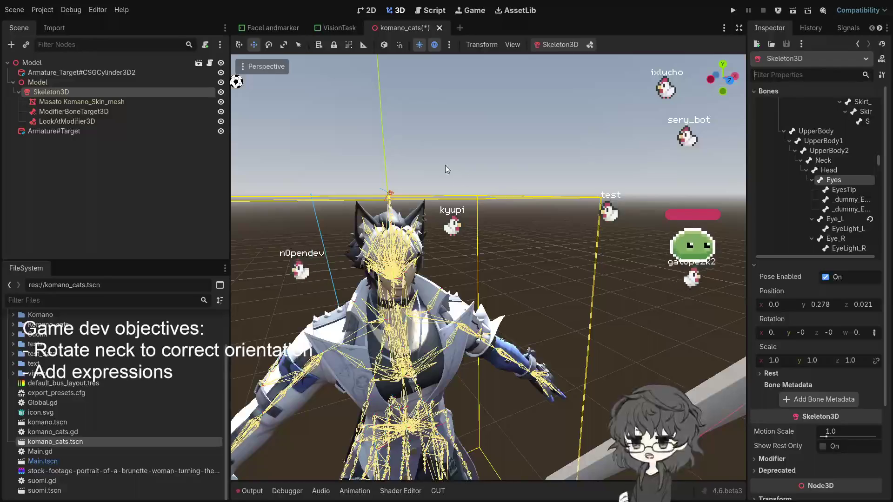
drag(445, 166, 500, 93)
click(590, 44)
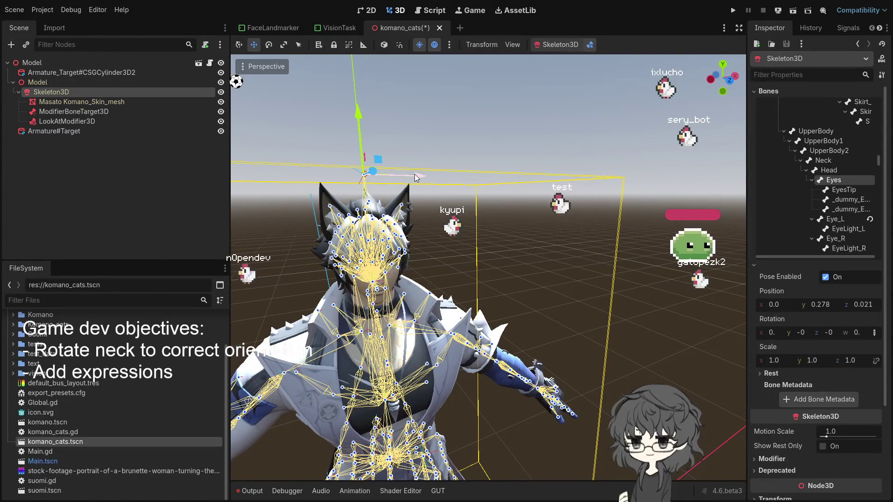
mouse_move(415, 175)
mouse_down()
mouse_move(452, 209)
mouse_move(360, 194)
mouse_move(470, 178)
mouse_move(485, 186)
mouse_up()
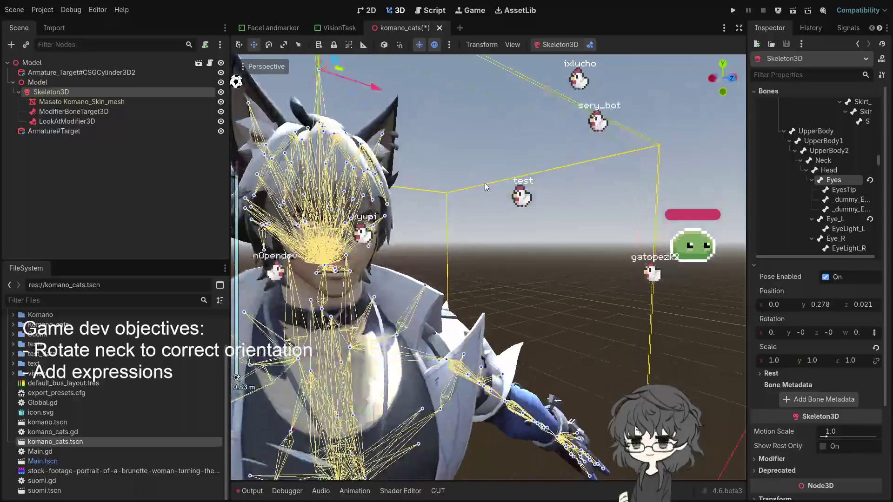
- Select the LookAtModifier3D node in the Scene tree, then switch back to Blender
scroll(396, 126, down, 8)
click(107, 120)
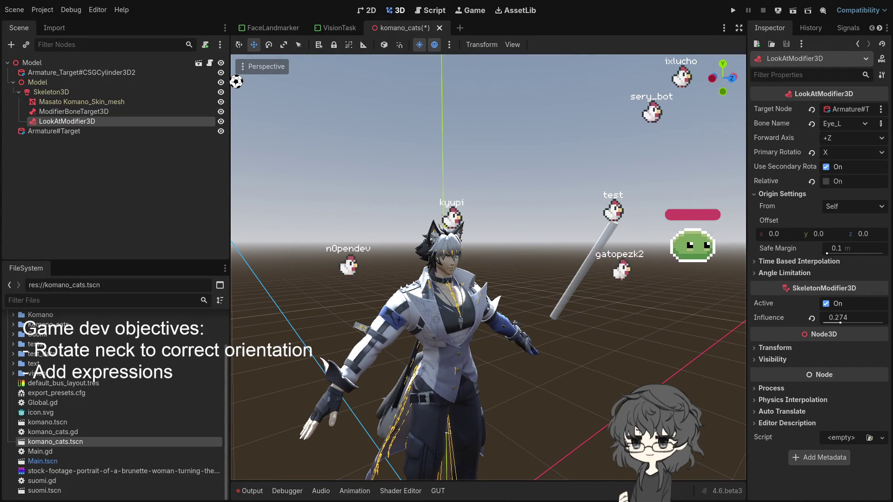
key(alt+Tab)
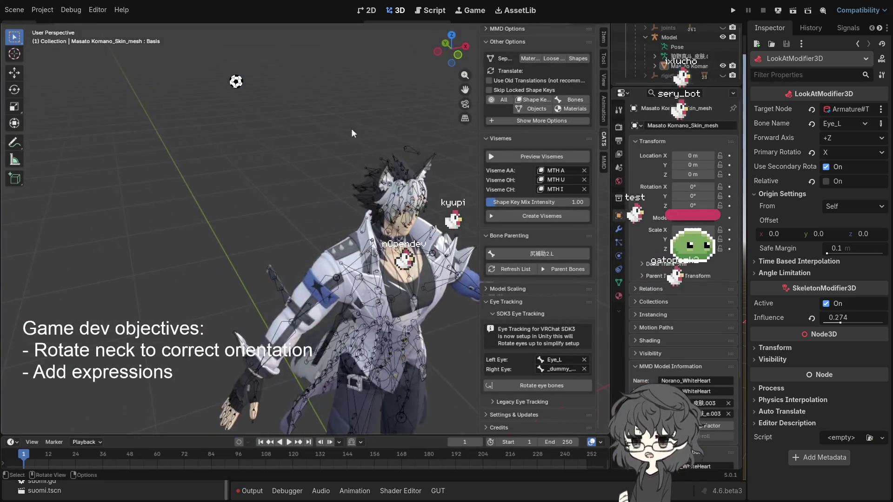
- Select the Model armature, enter Edit Mode, and rotate the EyesTip bone around Z
click(417, 152)
scroll(423, 184, up, 3)
key(KP_Decimal)
key(Tab)
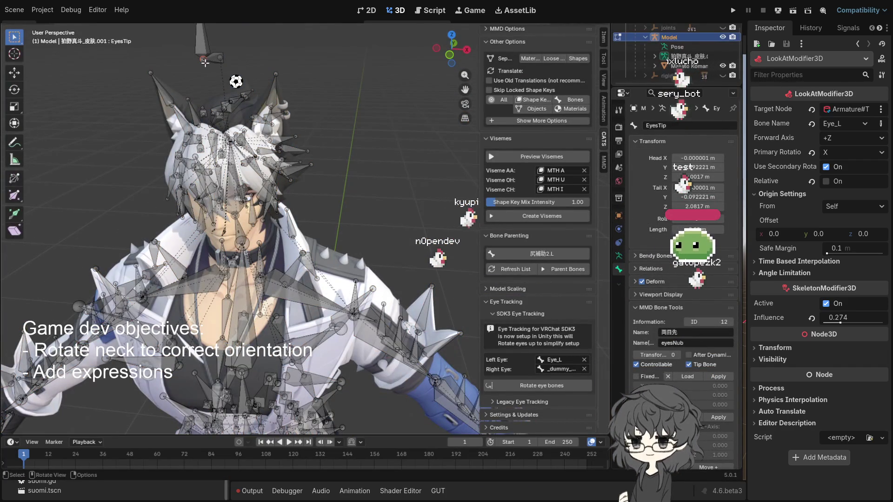
scroll(281, 124, down, 3)
key(r)
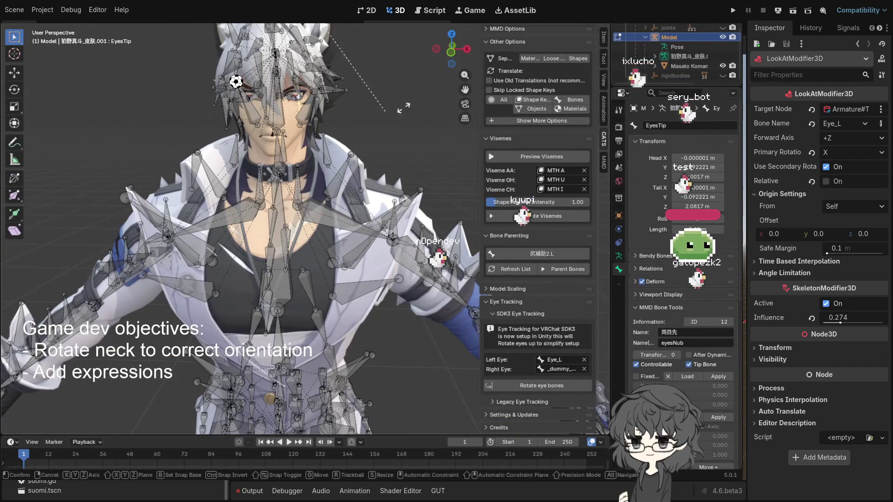
middle_click(336, 122)
key(z)
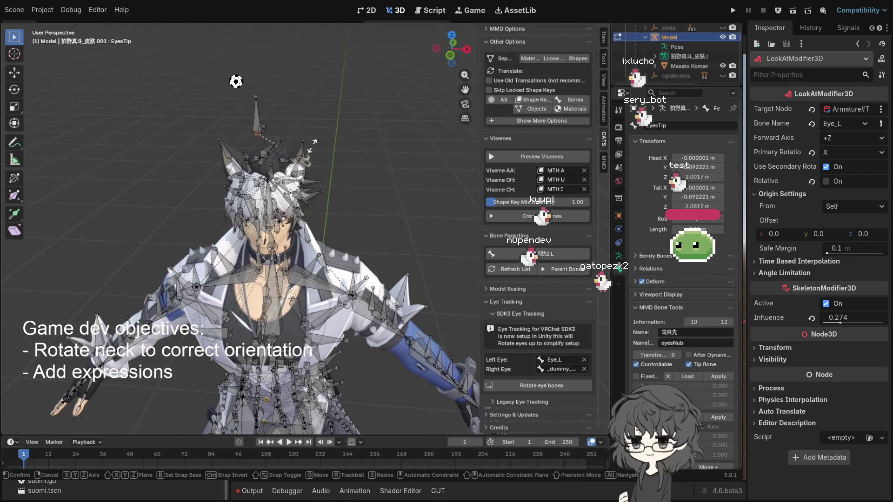
click(362, 144)
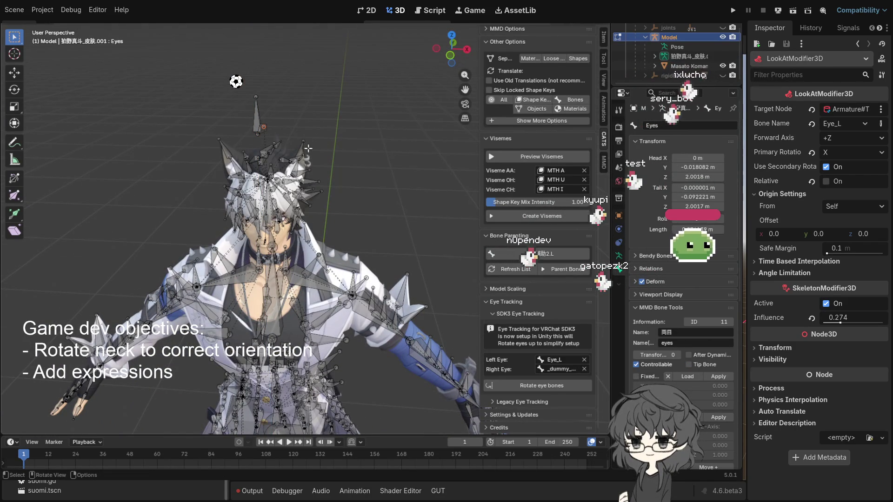
- Rotate the Eyes bone, then switch the armature to Pose Mode
key(r)
click(266, 131)
drag(267, 130, 226, 150)
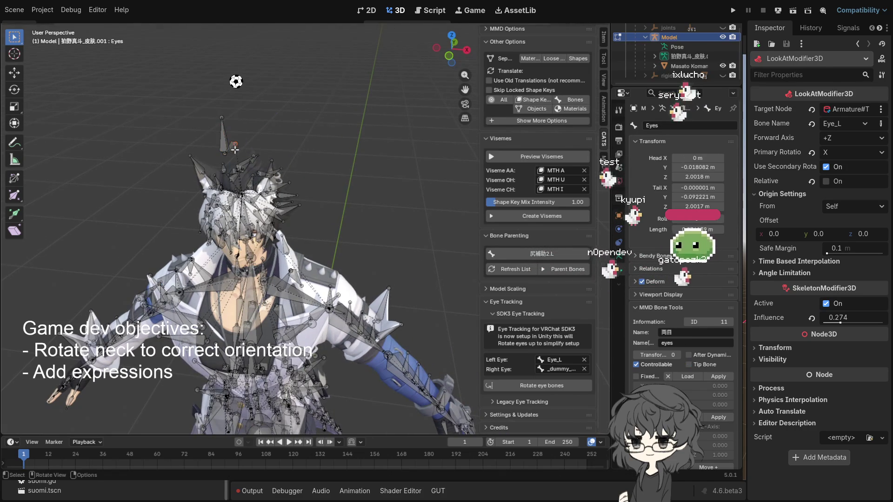
key(r)
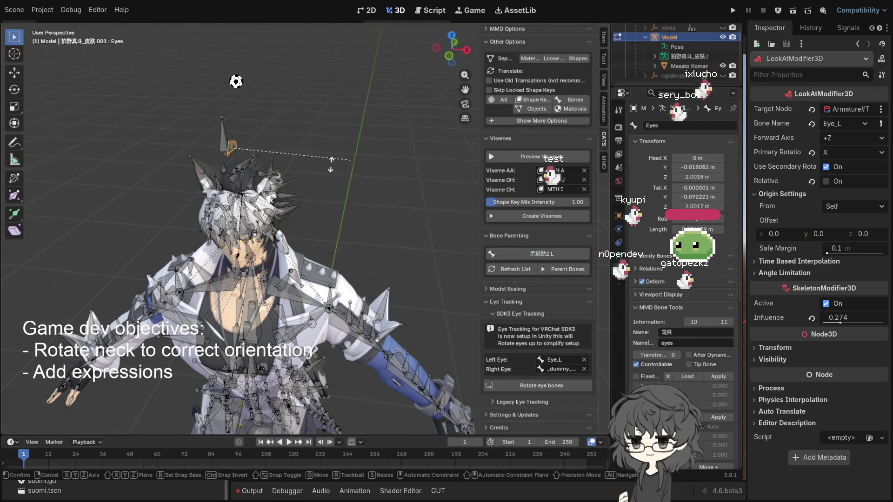
key(x)
key(y)
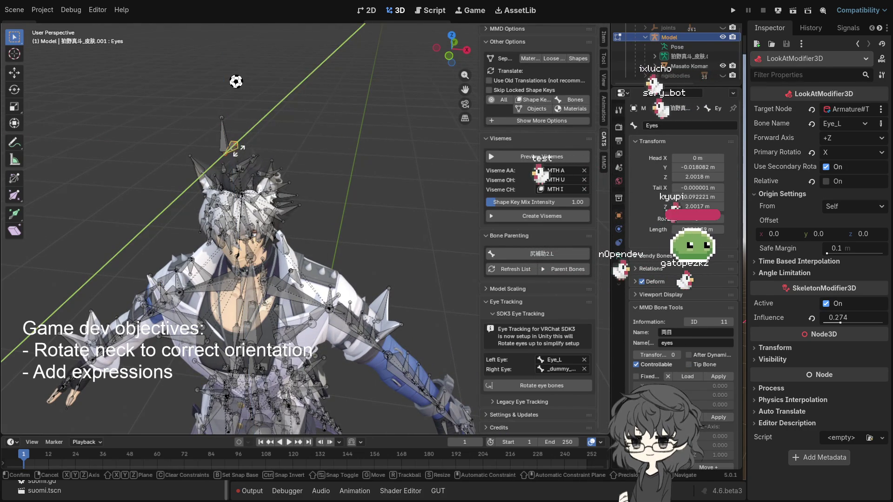
key(y)
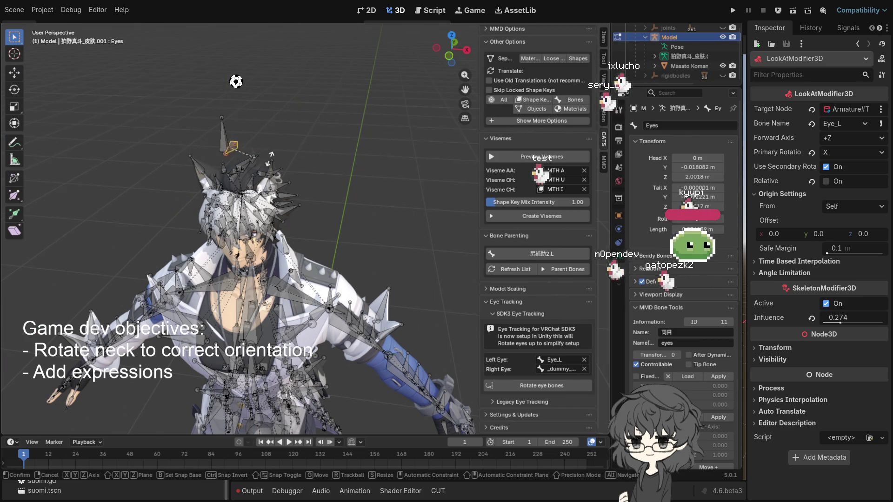
click(153, 186)
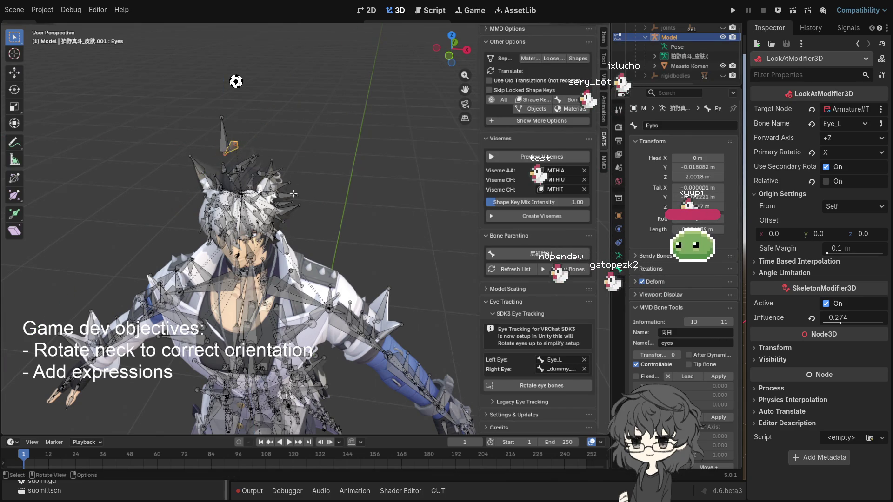
key(KP_Decimal)
key(ctrl+Tab)
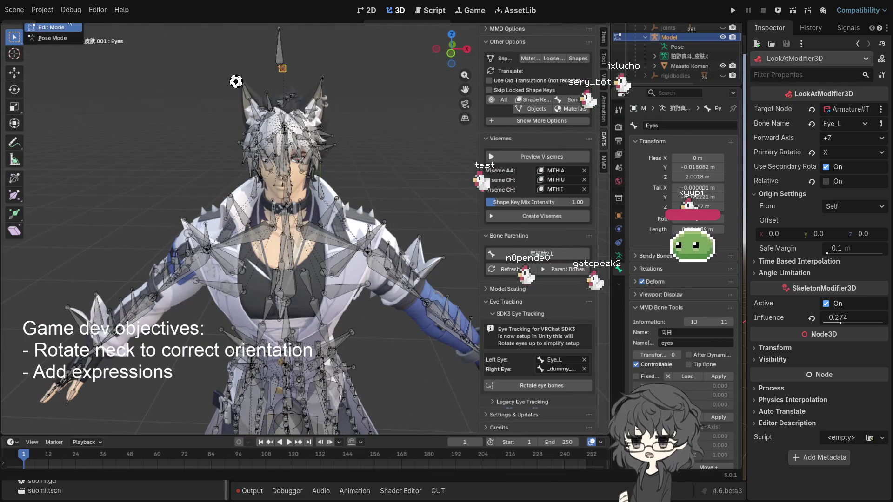
click(54, 40)
- Cancel the trial Eyes rotation in pose mode, then return to Godot with skeleton bone editing on
mouse_move(102, 52)
mouse_down()
mouse_move(376, 113)
mouse_move(363, 102)
mouse_move(361, 110)
mouse_move(370, 108)
mouse_up()
key(r)
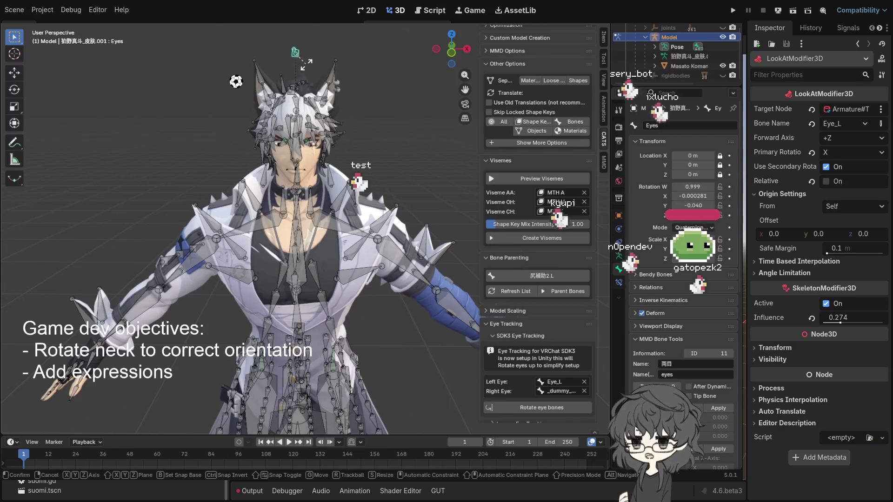
right_click(306, 68)
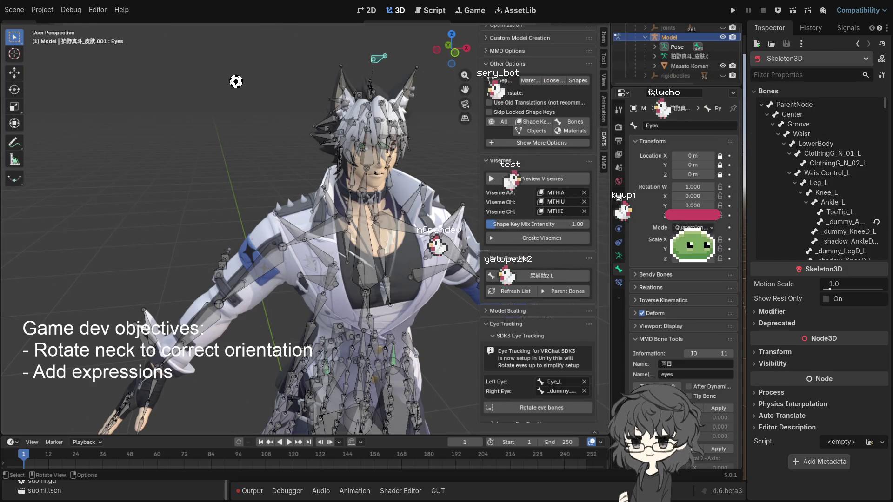
key(alt+Tab)
click(589, 43)
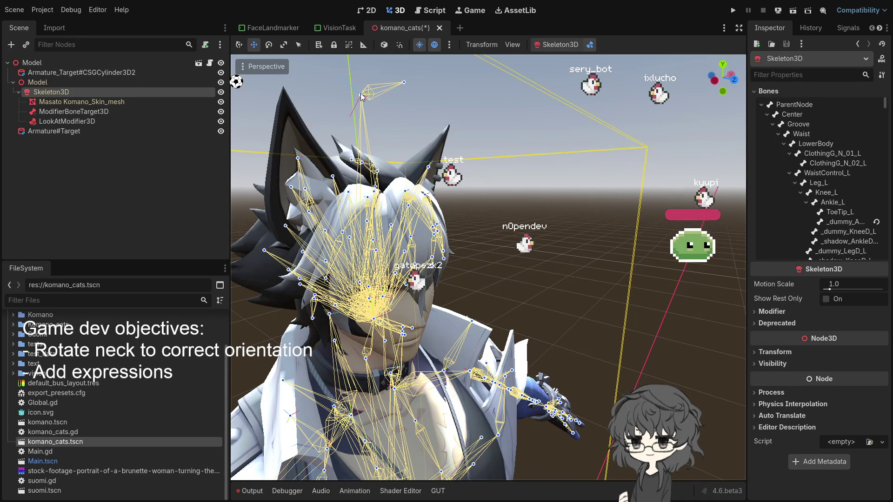
- Select the Eyes bone on the character's head and switch to the rotate tool
key(q)
click(361, 96)
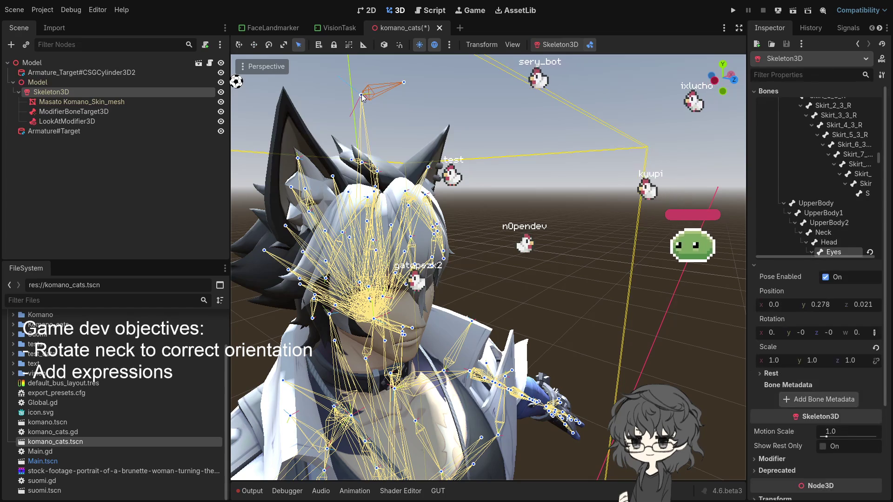
key(e)
mouse_move(444, 104)
mouse_down()
mouse_move(462, 108)
mouse_move(467, 84)
mouse_move(478, 94)
mouse_move(436, 97)
mouse_move(471, 102)
mouse_move(418, 99)
mouse_move(477, 130)
mouse_move(369, 73)
mouse_up()
scroll(419, 100, down, 3)
scroll(481, 146, up, 5)
scroll(481, 146, down, 2)
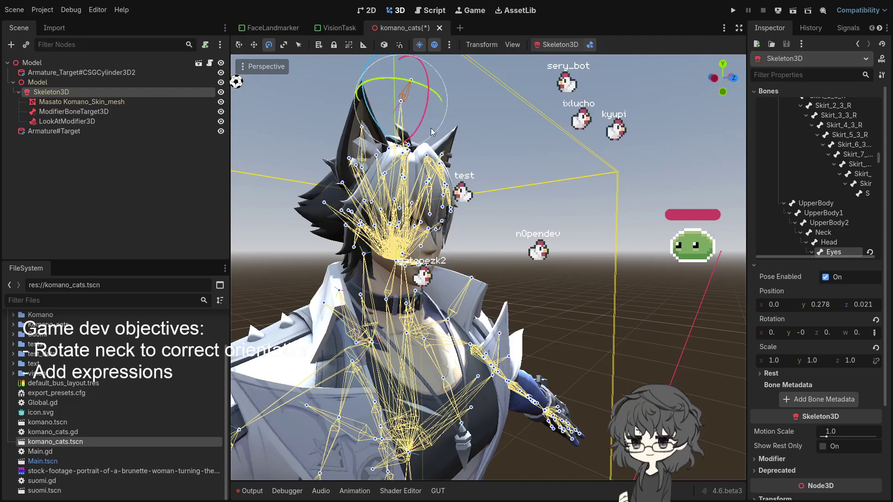
scroll(428, 128, up, 3)
- Rotate the Eyes bone by about 5 degrees to test its orientation
mouse_move(425, 135)
mouse_down()
mouse_move(433, 139)
mouse_move(418, 143)
mouse_up()
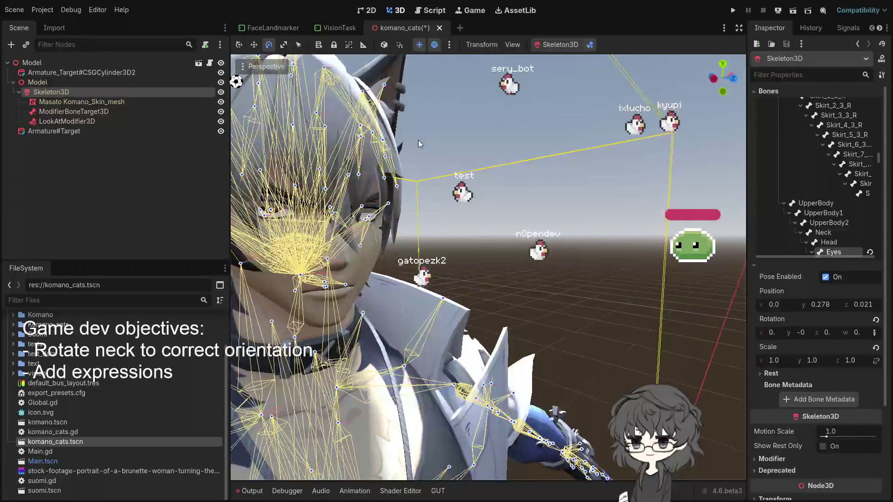
scroll(420, 144, down, 3)
mouse_move(403, 99)
mouse_down()
mouse_move(449, 126)
mouse_move(451, 116)
mouse_move(394, 141)
mouse_move(445, 153)
mouse_move(409, 137)
mouse_up()
scroll(419, 152, up, 2)
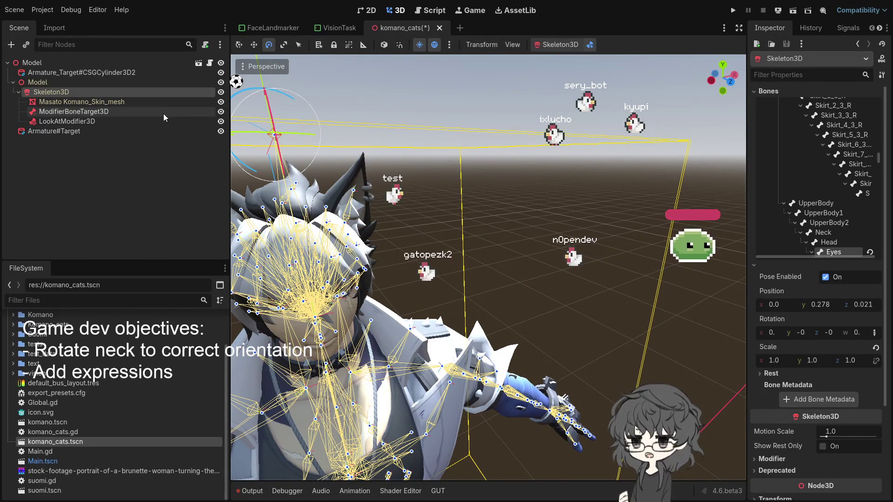
mouse_move(383, 145)
mouse_down()
mouse_move(430, 132)
mouse_move(407, 92)
mouse_move(378, 102)
mouse_up()
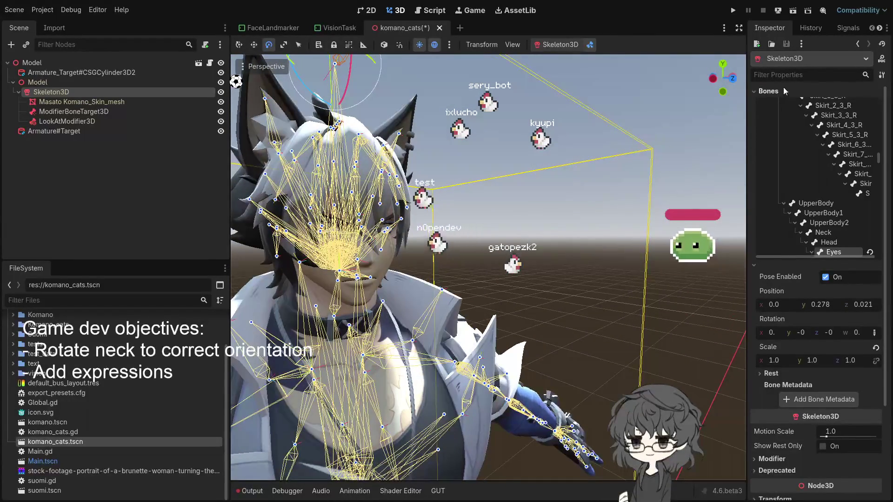
scroll(786, 100, up, 5)
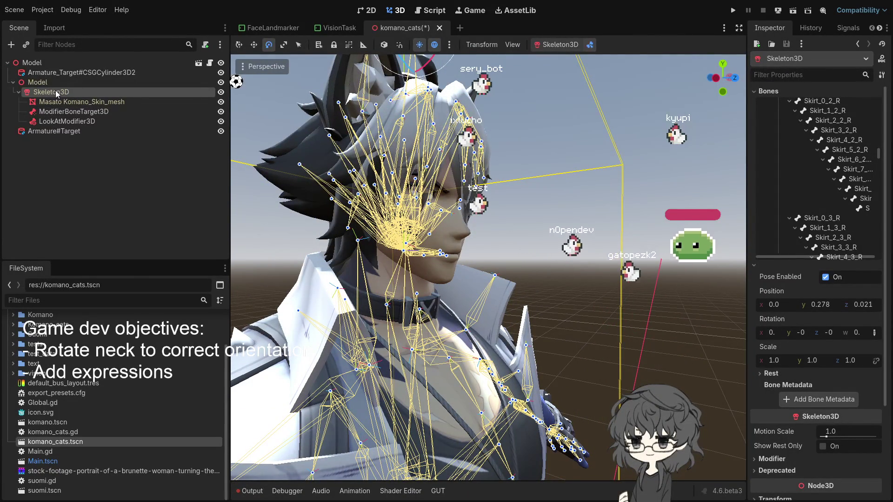
- Select the LookAtModifier3D node that aims the Eye_L bone so its properties appear in the Inspector
click(77, 121)
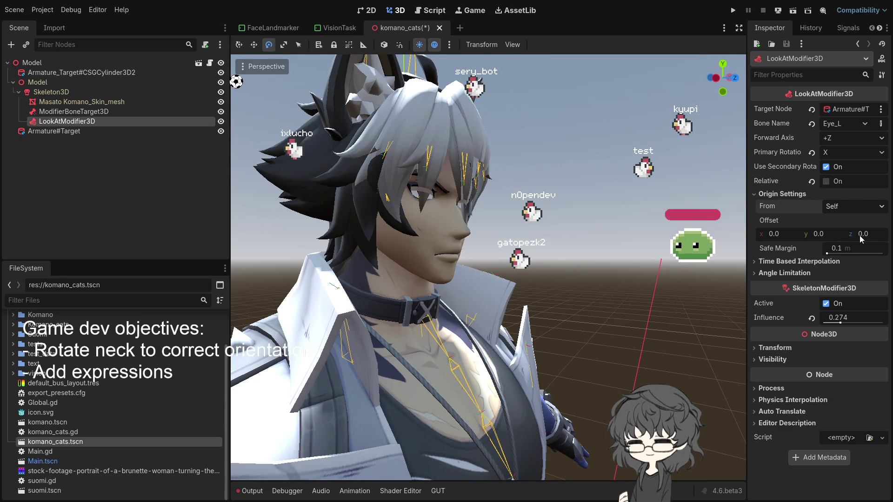
- Take the look-at origin from the Head bone, lower influence to 0.063, and select Armature#Target
key(ctrl+z)
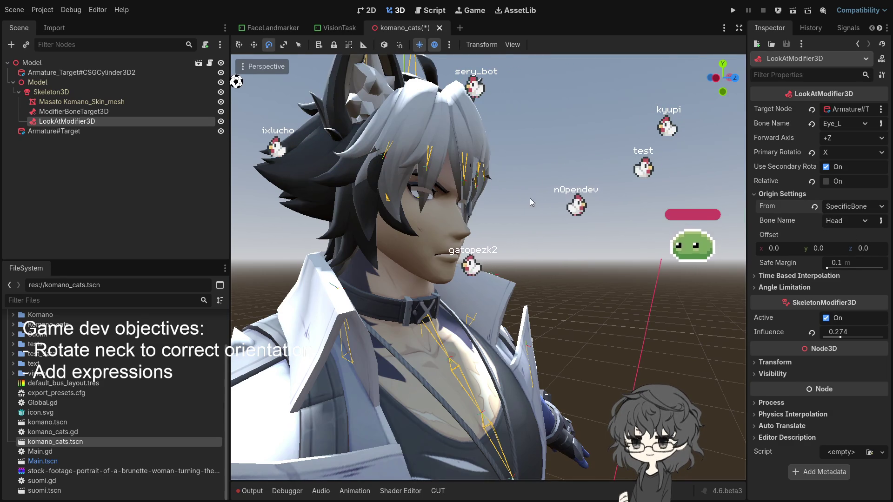
scroll(511, 199, down, 3)
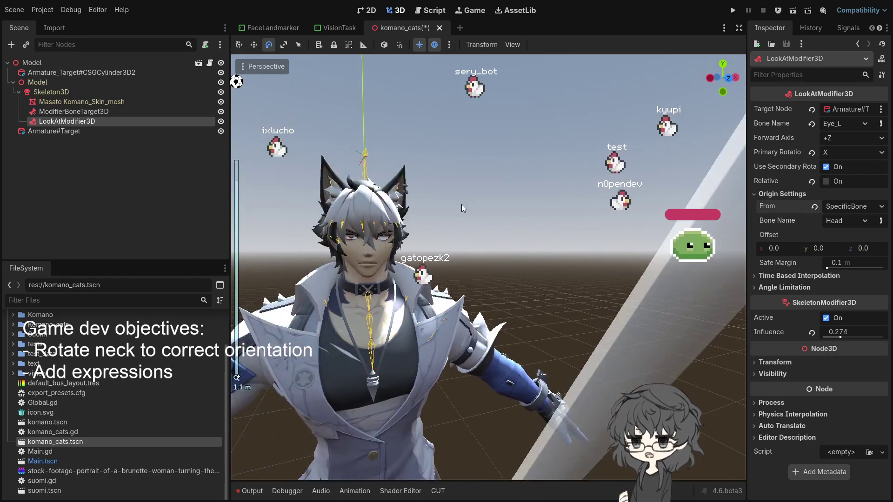
scroll(462, 208, down, 4)
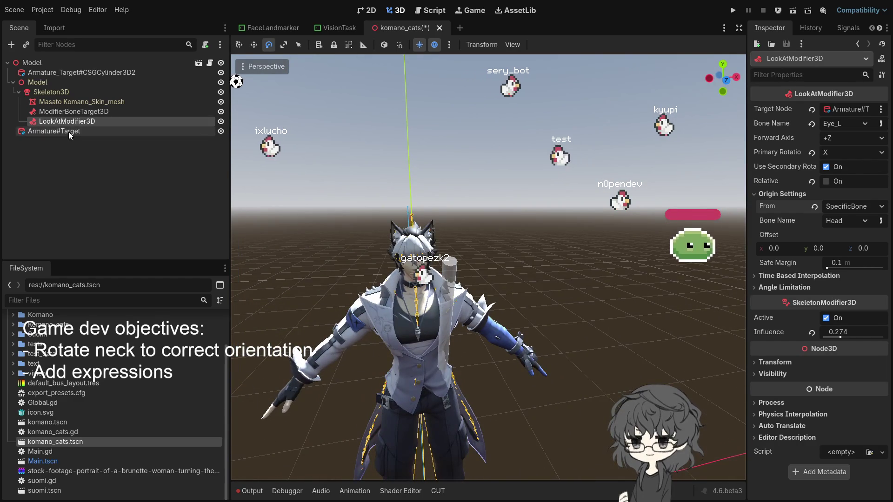
drag(839, 336, 827, 337)
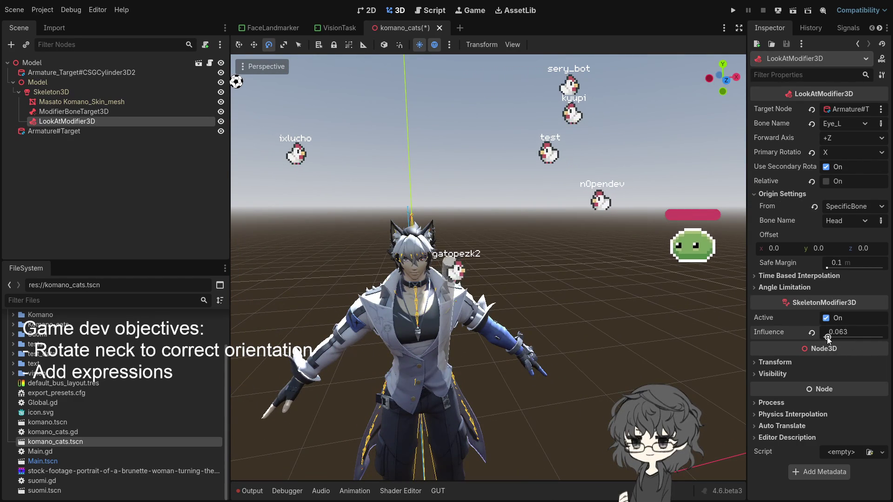
click(467, 284)
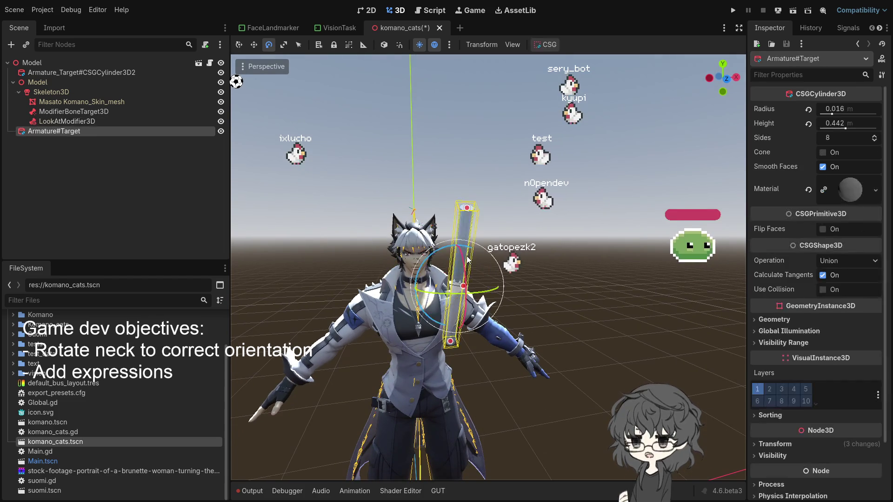
- Move the target cylinder right, then raise the LookAtModifier3D influence to 0.196
scroll(479, 302, up, 5)
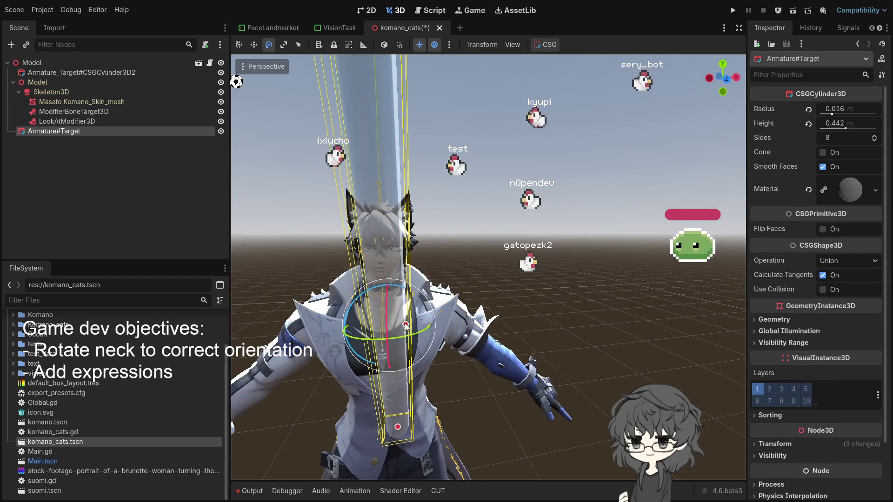
key(w)
mouse_move(499, 317)
mouse_down()
mouse_move(567, 318)
mouse_move(480, 334)
mouse_move(581, 321)
mouse_move(511, 328)
mouse_up()
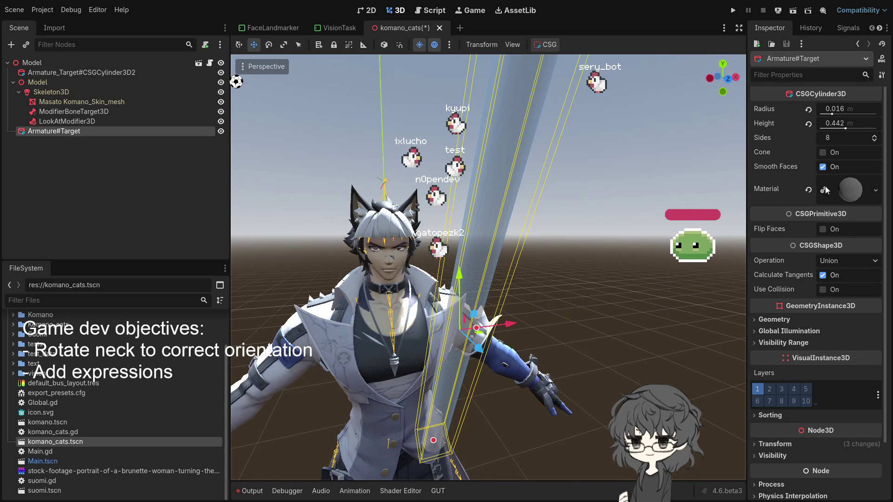
click(70, 111)
click(74, 120)
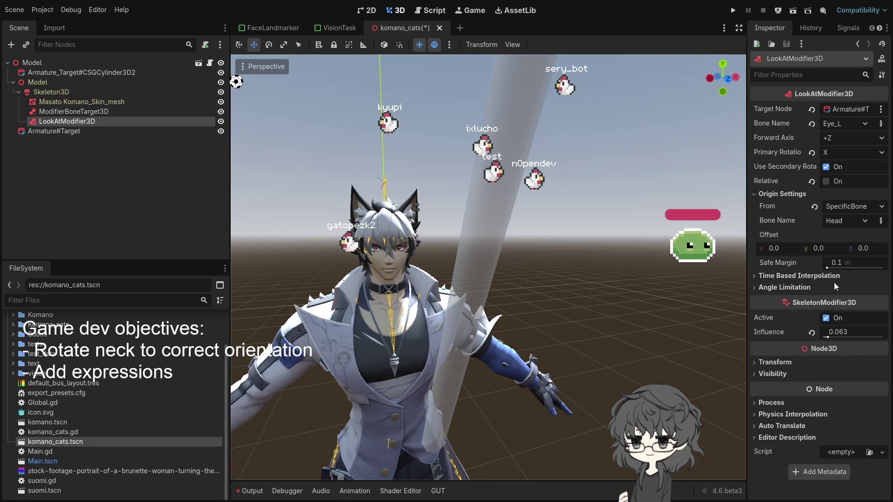
drag(829, 337, 837, 339)
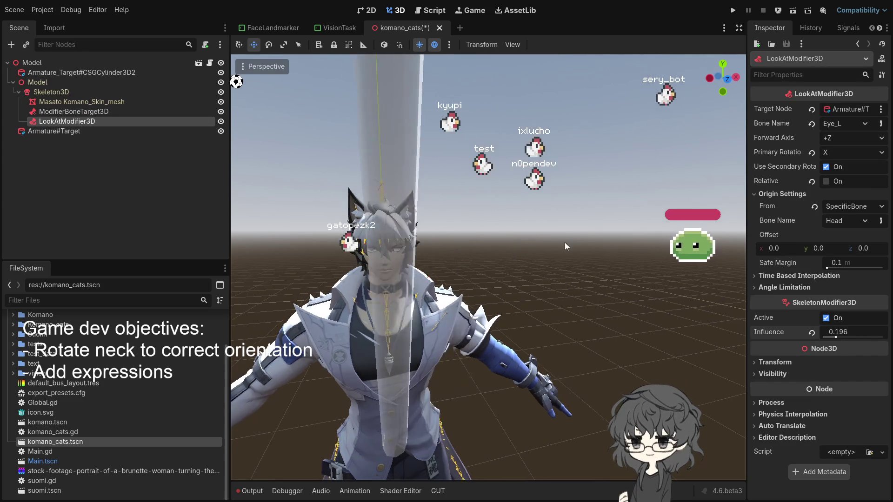
- Sweep the Armature#Target cylinder along X and Y near the head to test eye tracking
click(390, 170)
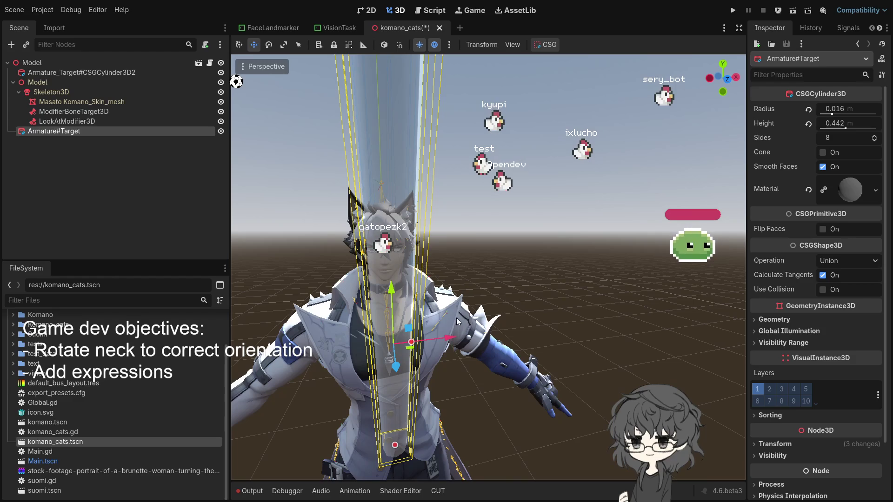
mouse_move(446, 343)
mouse_down()
mouse_move(744, 335)
mouse_move(730, 330)
mouse_up()
right_click(730, 330)
scroll(532, 350, down, 2)
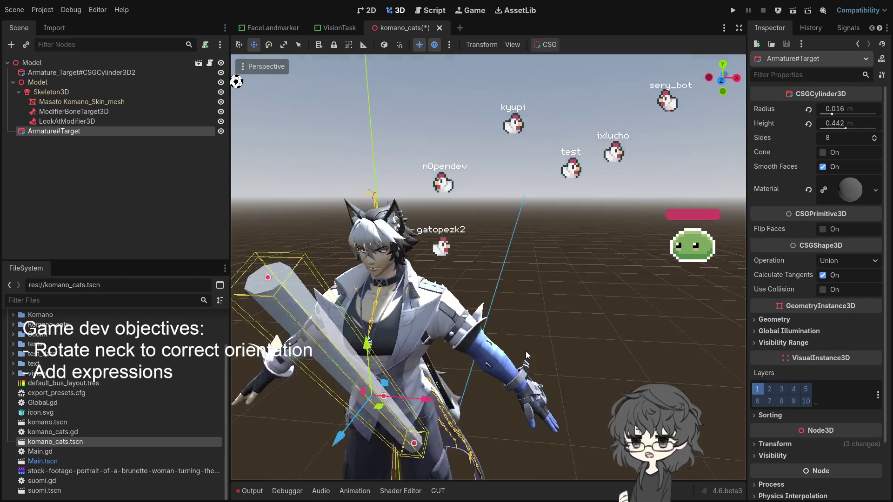
mouse_move(401, 294)
mouse_down()
mouse_move(447, 180)
mouse_move(439, 325)
mouse_move(493, 115)
mouse_move(484, 284)
mouse_move(464, 230)
mouse_up()
key(x)
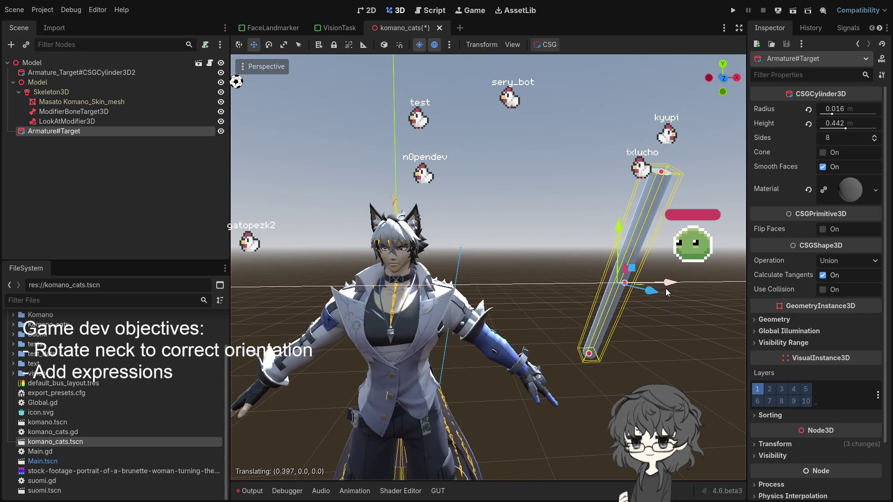
mouse_move(565, 298)
mouse_down()
mouse_move(496, 313)
mouse_move(714, 316)
mouse_move(515, 356)
mouse_move(314, 341)
mouse_move(660, 358)
mouse_move(326, 355)
mouse_move(350, 349)
mouse_up()
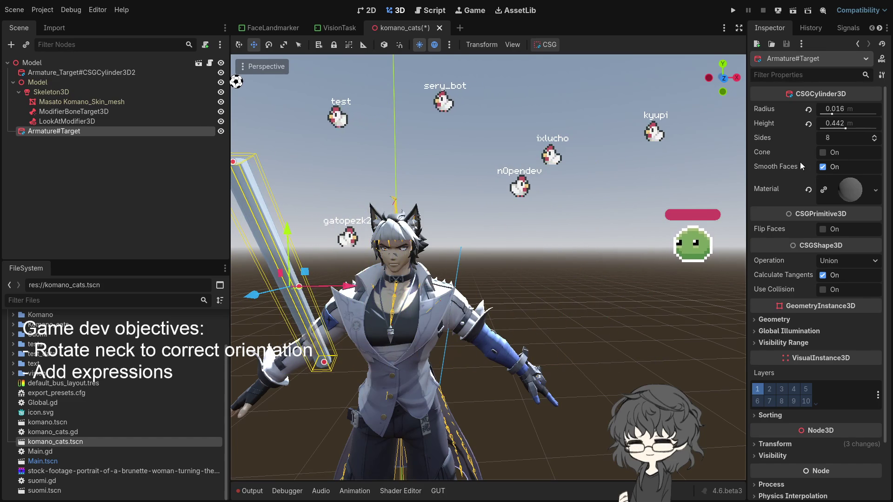
click(72, 121)
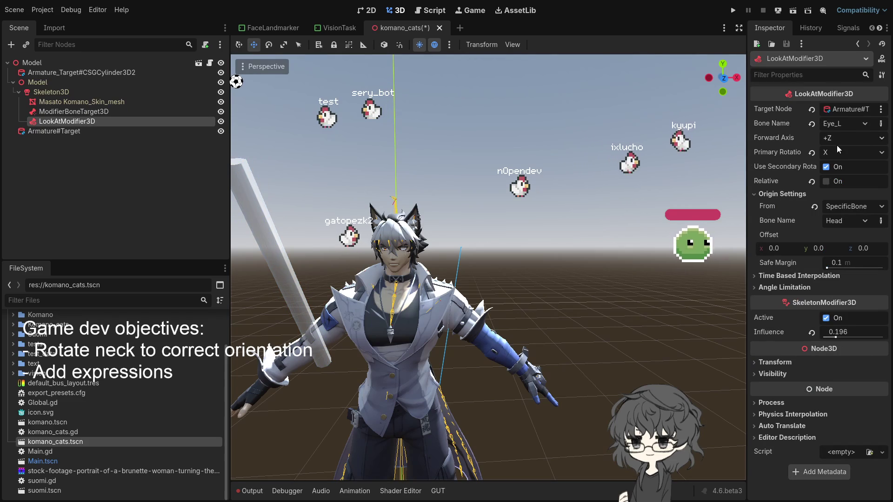
- Set the eye look-at modifier's primary rotation axis to Y
click(841, 193)
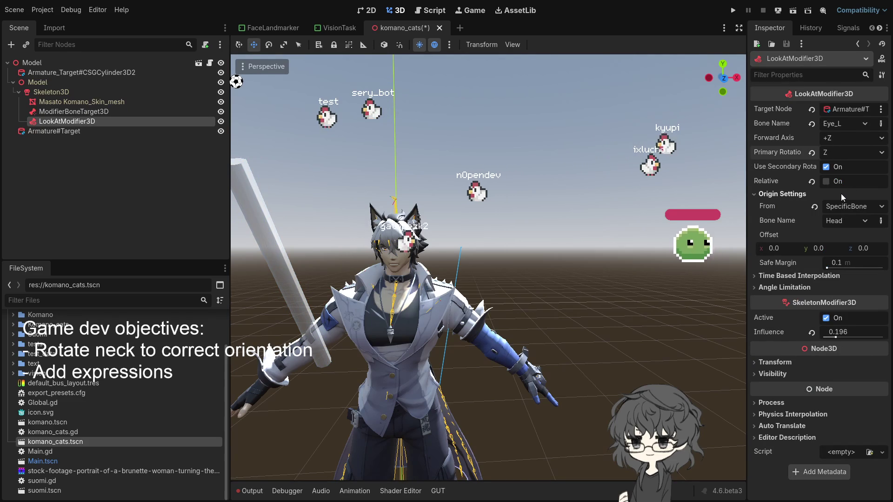
click(279, 248)
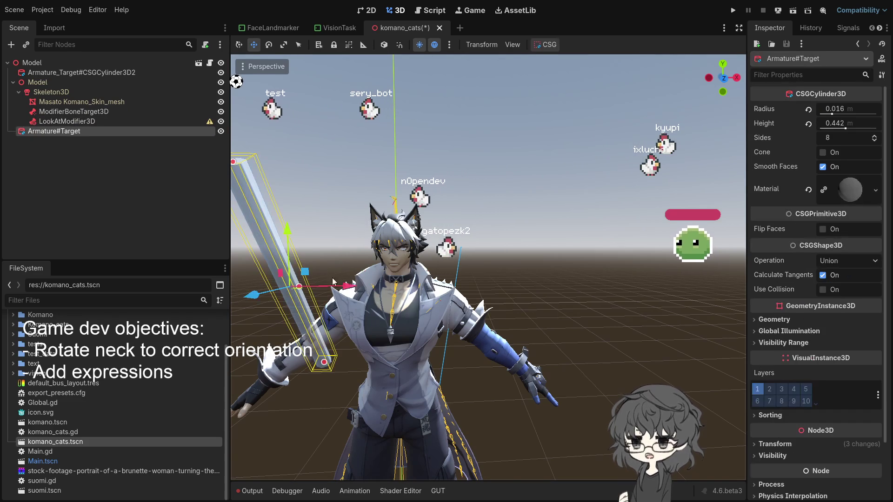
mouse_move(313, 266)
mouse_down()
mouse_move(498, 299)
mouse_move(590, 300)
mouse_move(284, 300)
mouse_up()
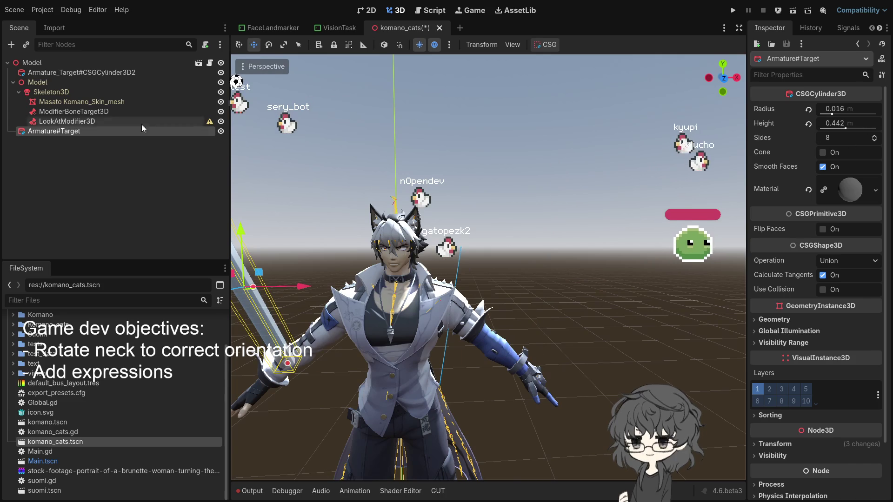
click(90, 121)
click(848, 152)
click(837, 174)
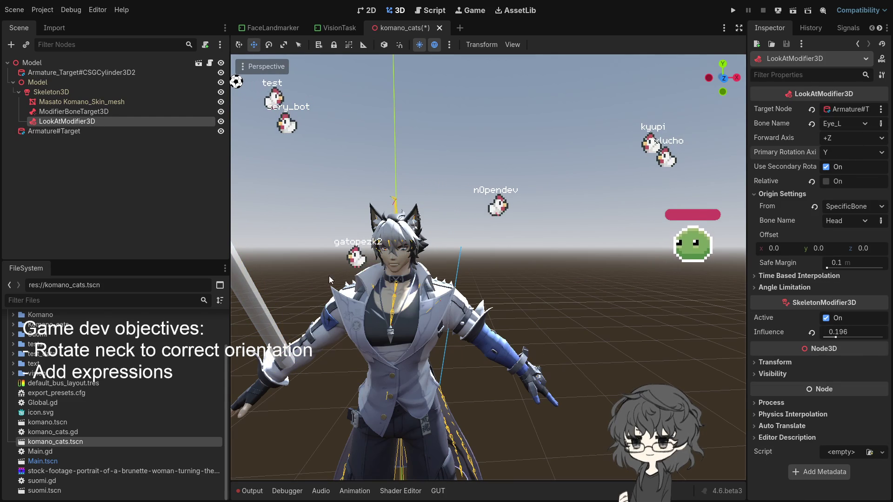
- Move the target cylinder with Y and X constraints to beside the character's shoulder
click(259, 308)
mouse_move(297, 288)
mouse_down()
mouse_move(635, 297)
mouse_move(432, 302)
mouse_move(545, 299)
mouse_up()
key(y)
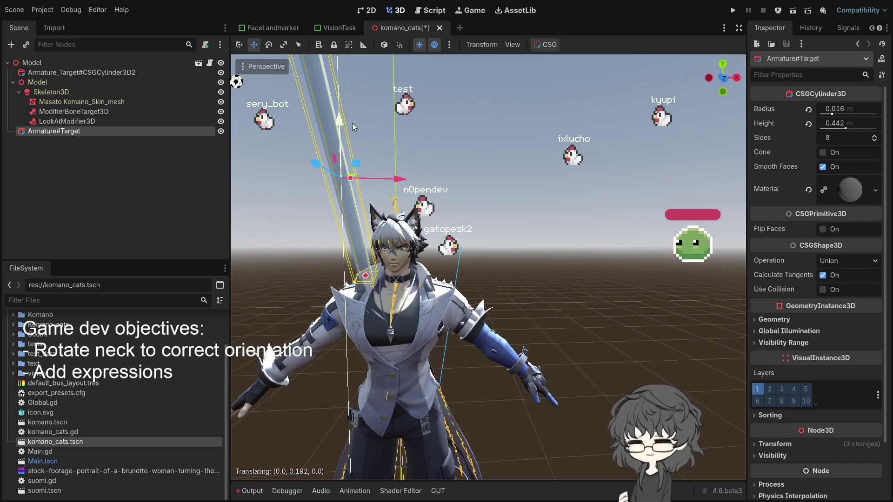
key(x)
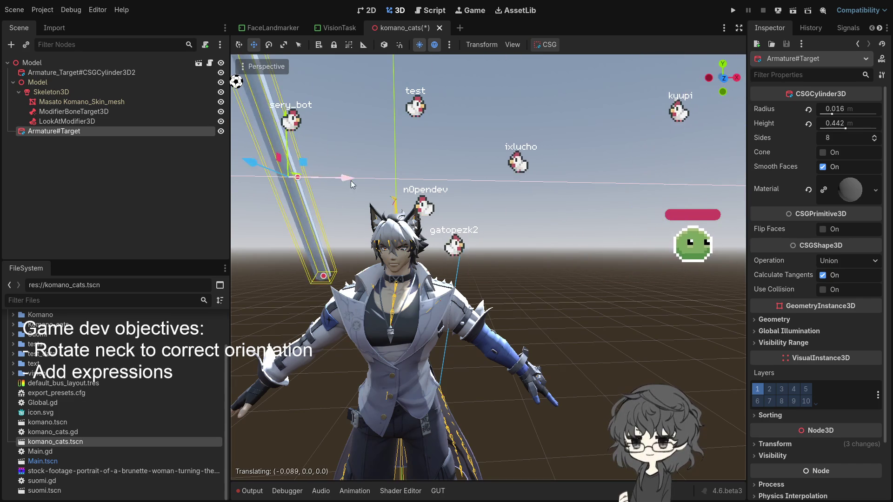
click(292, 218)
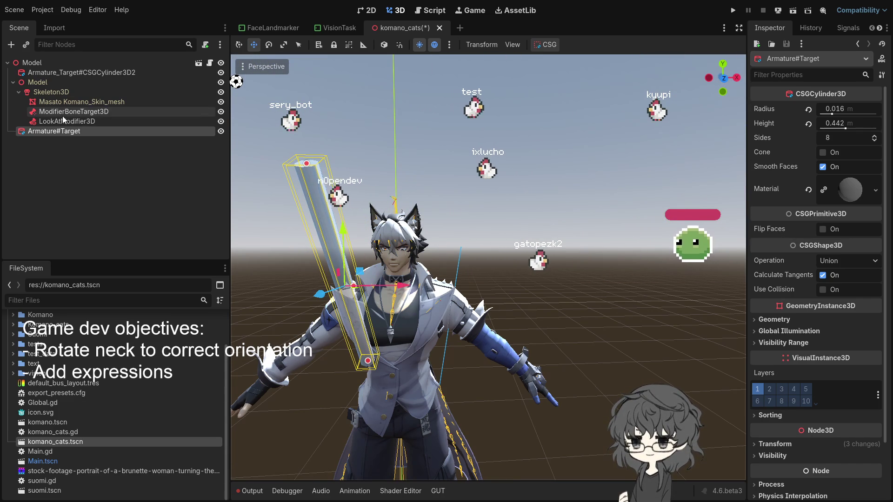
click(52, 92)
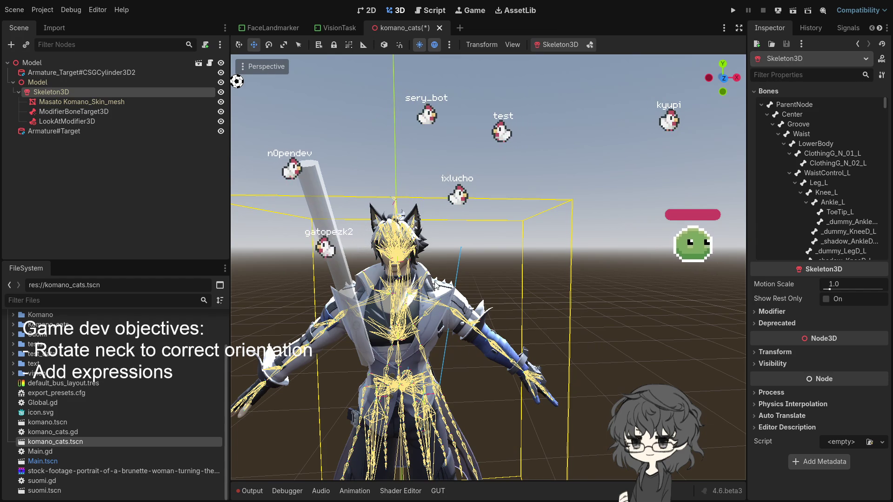
- Add a TwoBoneIK3D node under Skeleton3D, reselect LookAtModifier3D, and switch to Blender
key(ctrl+shift+z)
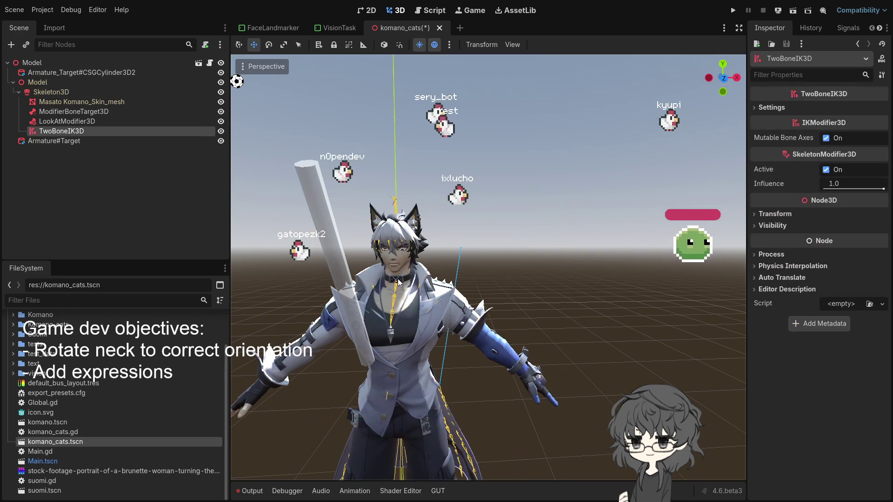
scroll(435, 290, up, 5)
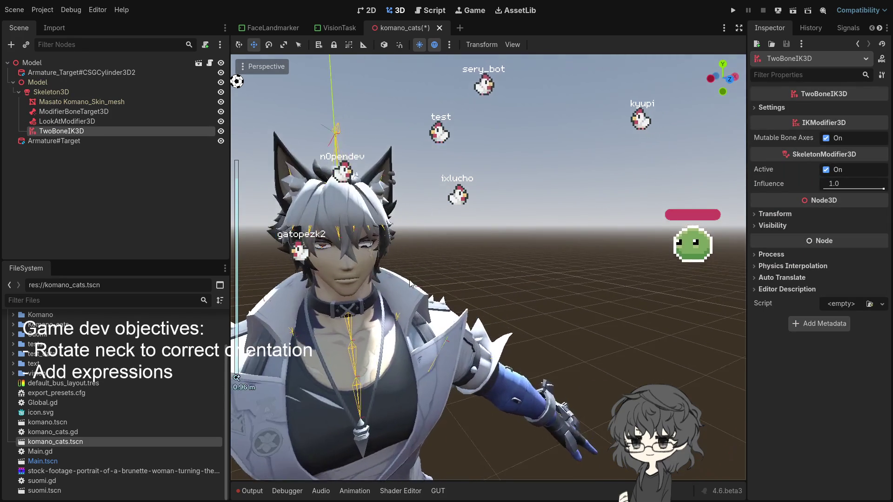
key(Up)
key(Up)
key(Down)
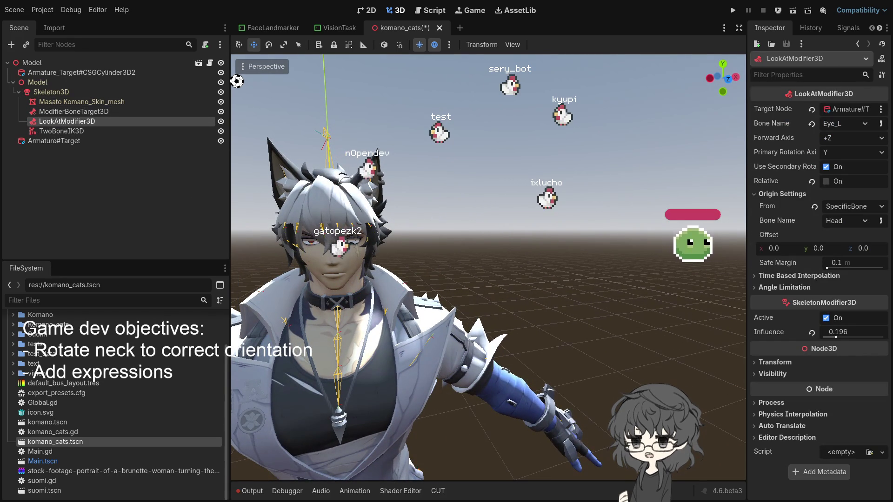
key(alt+Tab)
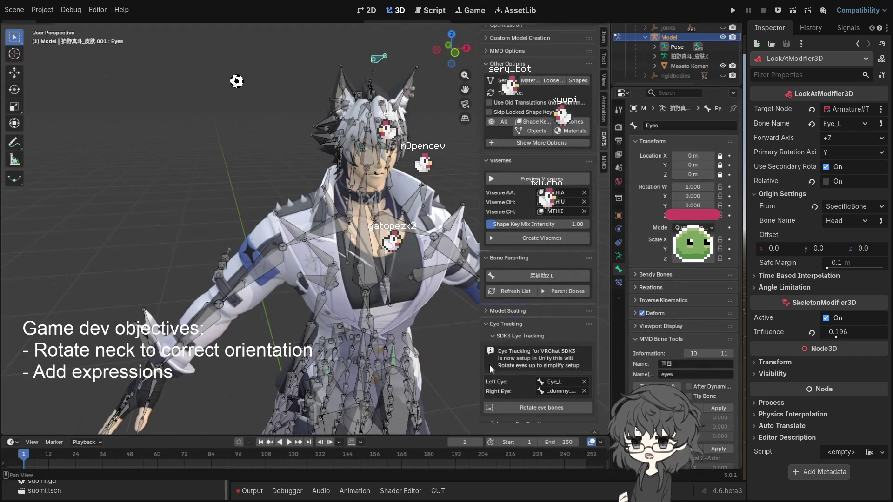
- Enter Eye_R as the CATS right eye bone, run Rotate eye bones, and save Komano_cats_2.blend
click(566, 391)
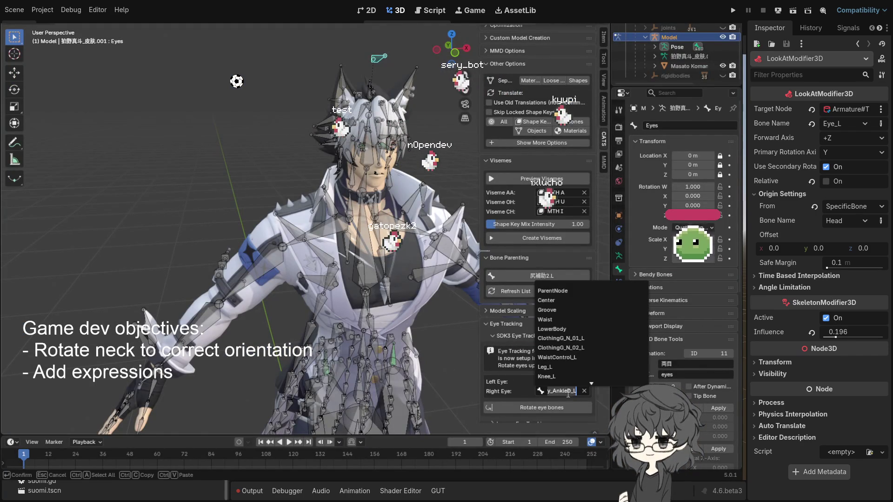
text(Eye_)
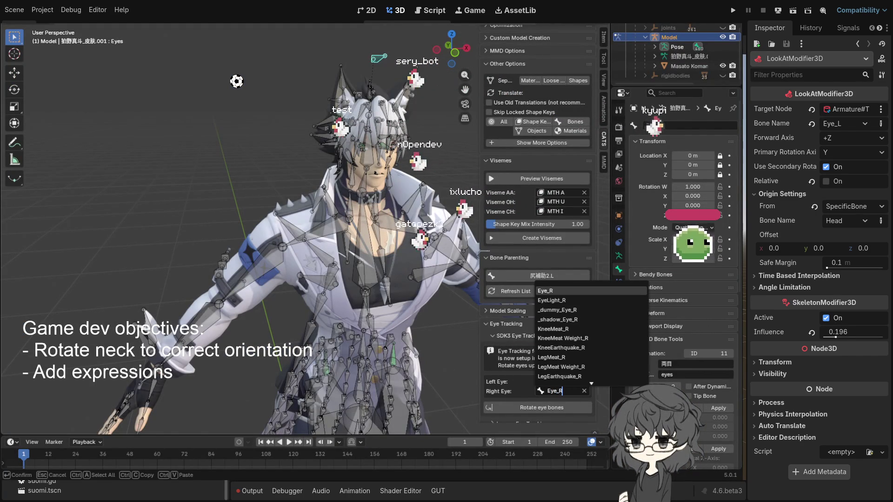
text(R)
key(Return)
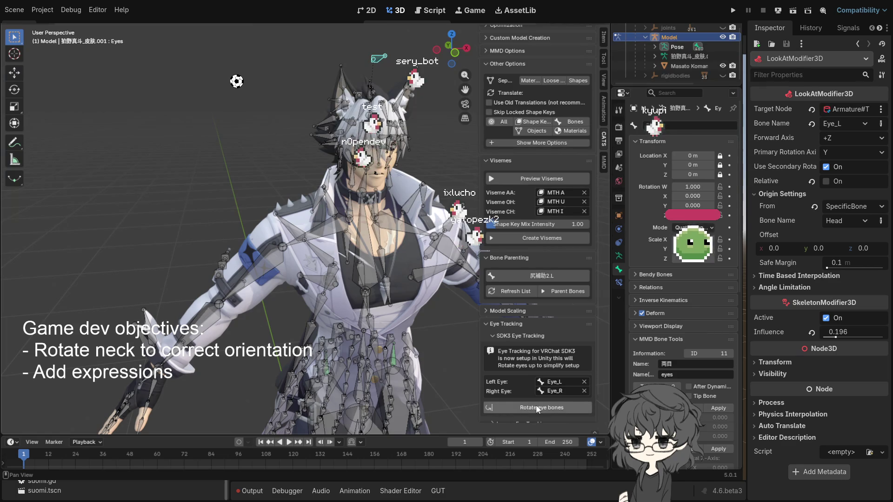
scroll(331, 252, up, 8)
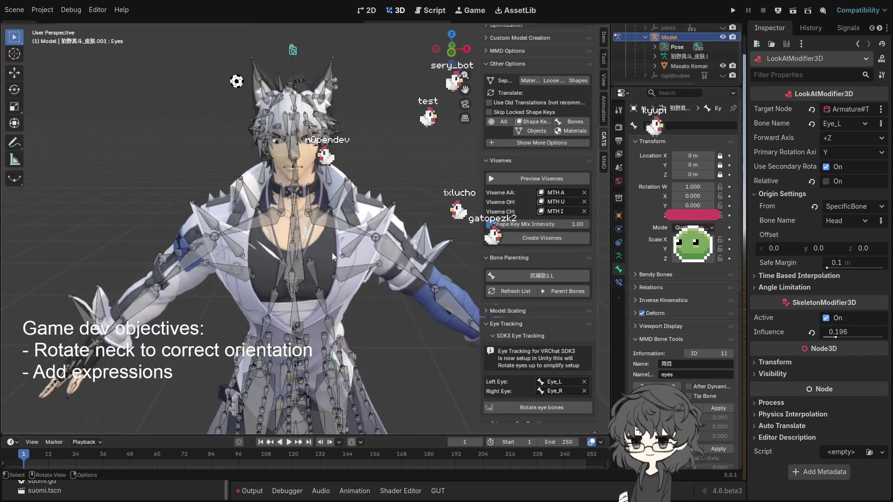
click(525, 408)
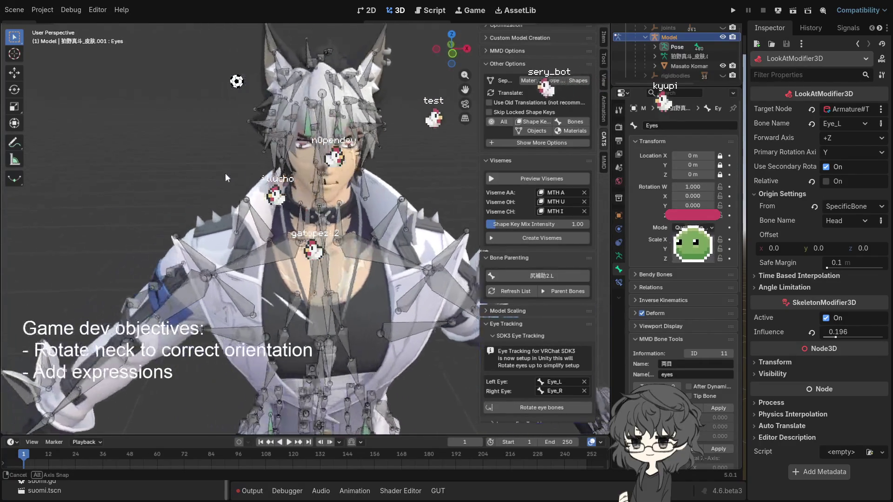
key(ctrl+s)
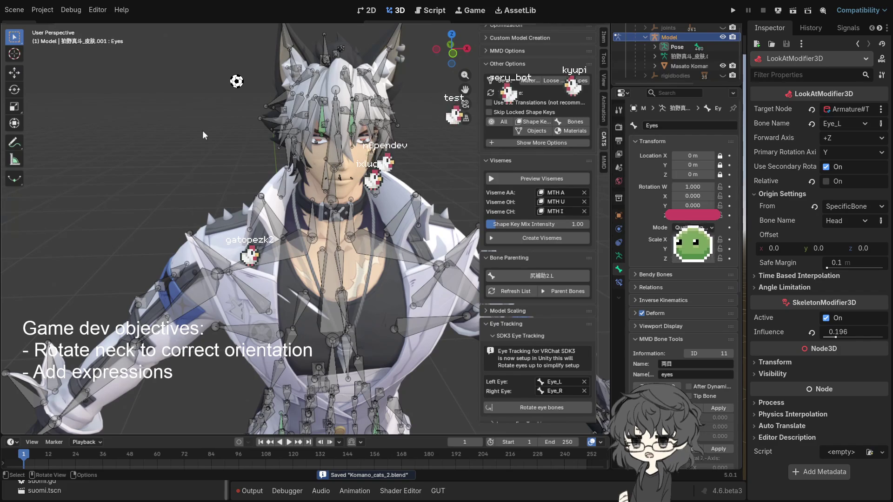
- Dismiss the File menu without exporting and switch the armature from Pose Mode to Object Mode
key(F4)
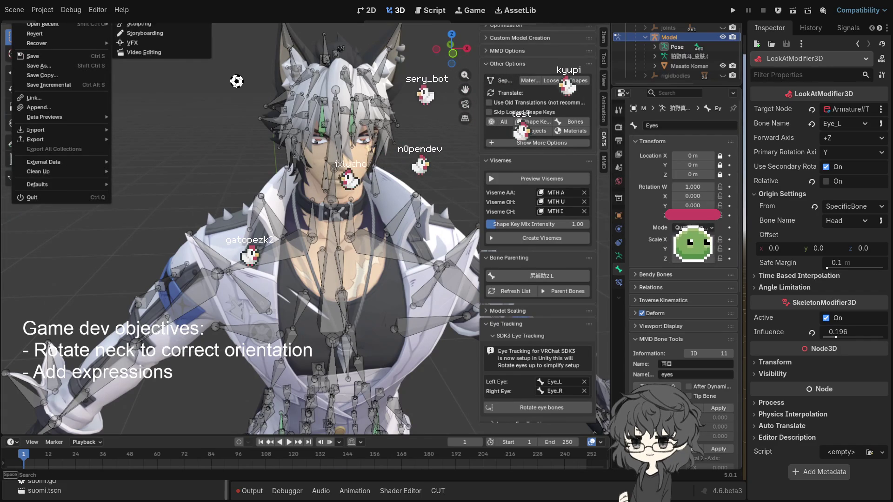
mouse_move(67, 136)
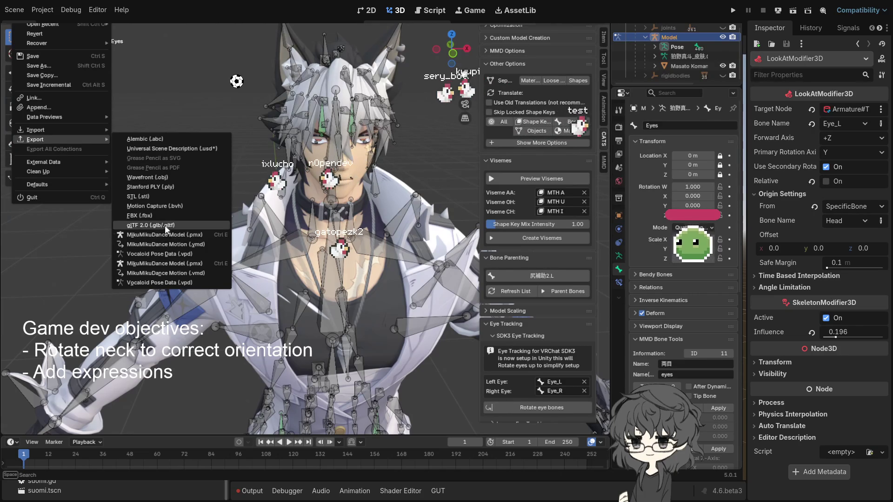
key(Escape)
key(ctrl+Tab)
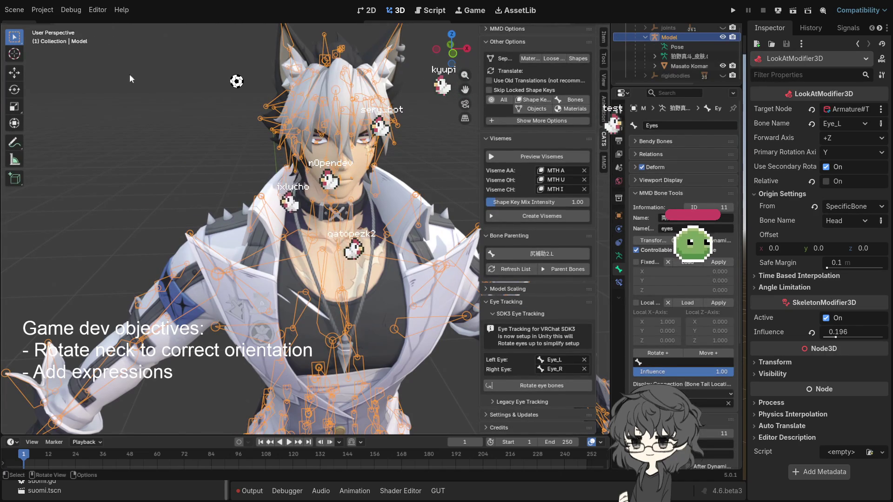
click(676, 47)
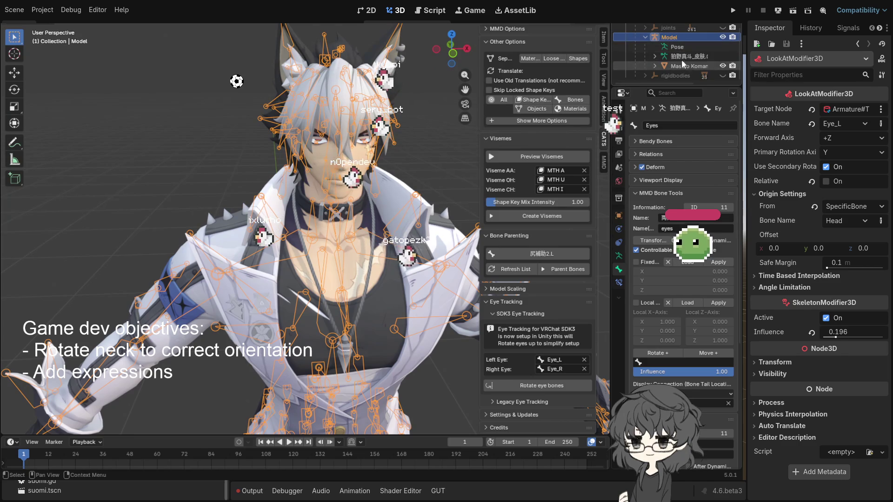
- Toggle the Model armature out of pose mode via its Pose entry and Ctrl+Tab
click(669, 37)
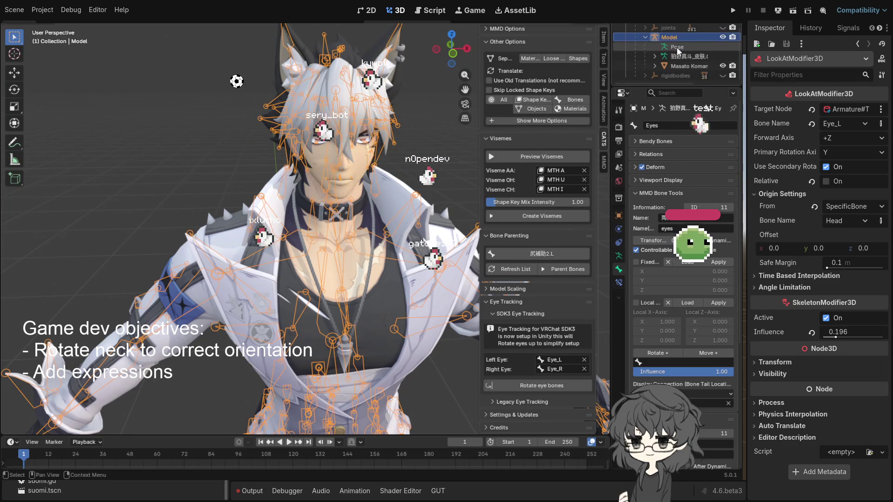
click(677, 47)
key(ctrl+Tab)
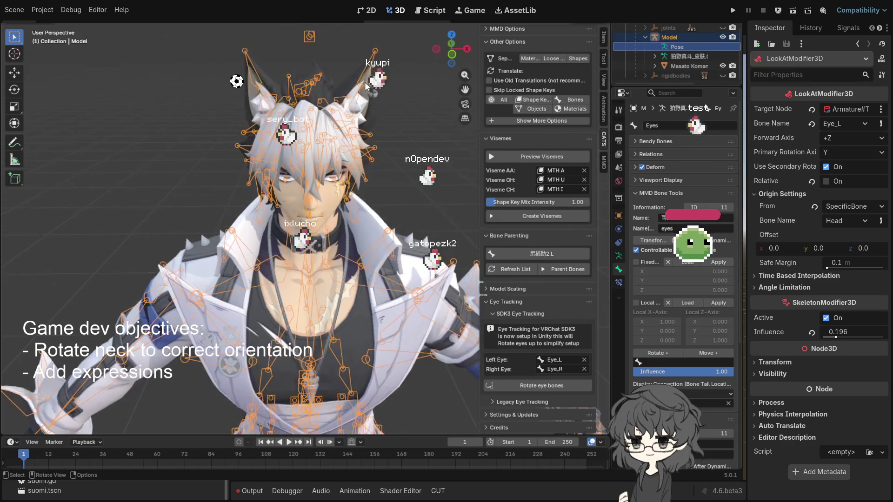
click(669, 37)
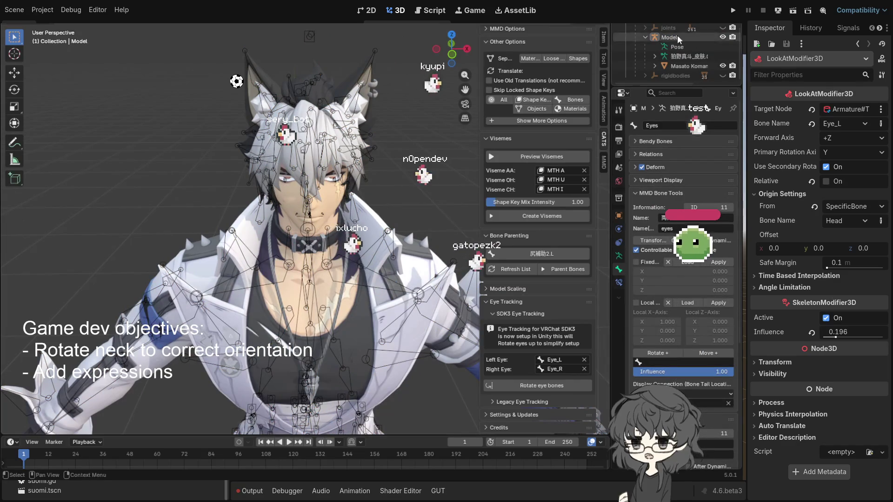
click(677, 47)
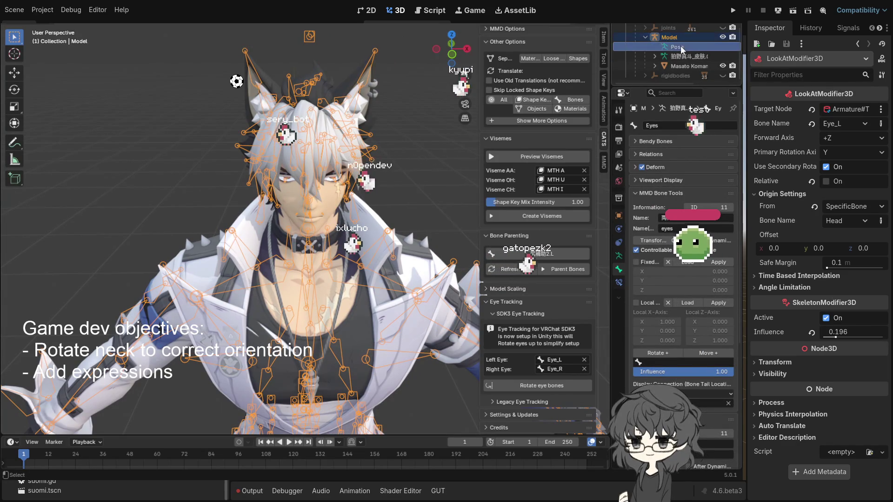
click(679, 48)
- Make the character's skin mesh the only selected object and frame it in the view
click(688, 66)
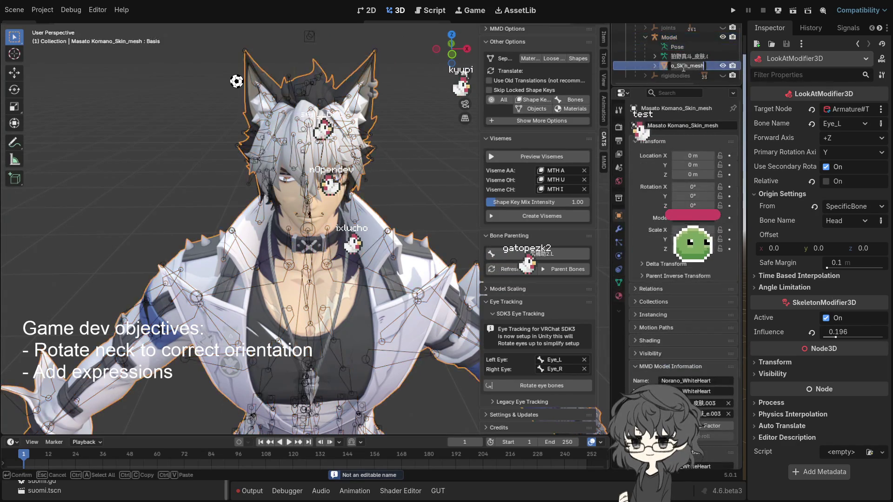
click(662, 40)
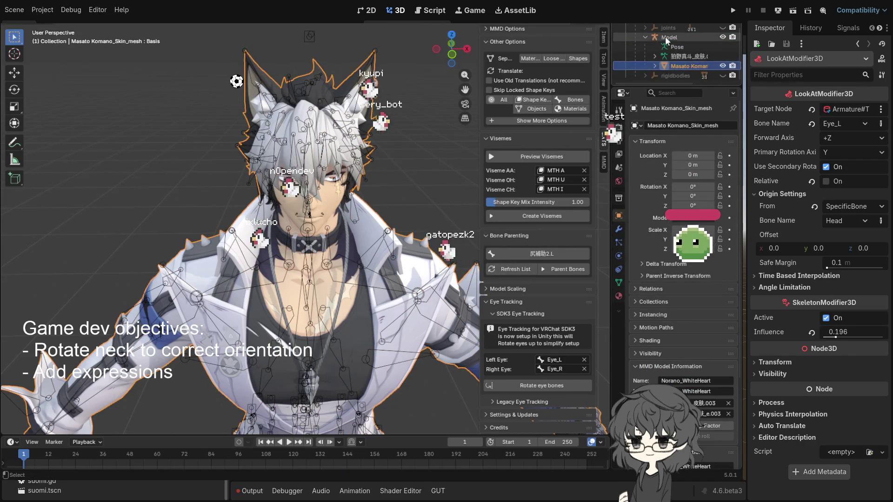
ctrl+click(697, 66)
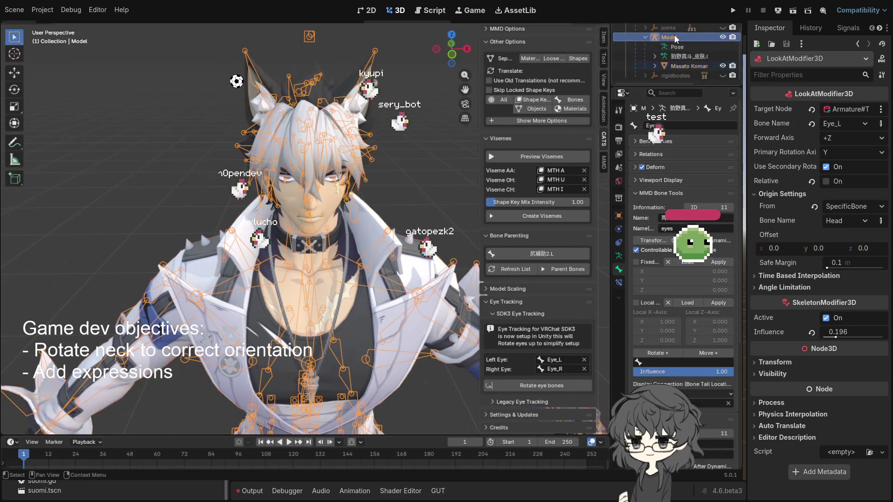
ctrl+click(683, 66)
click(683, 66)
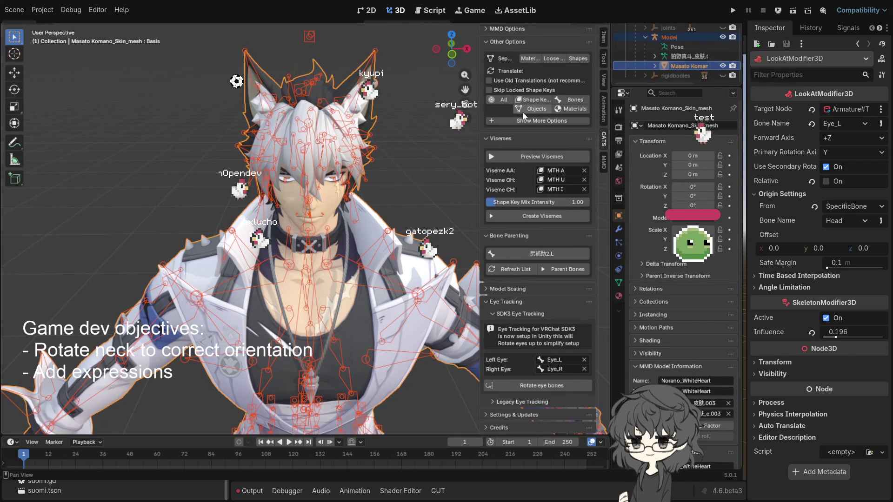
key(KP_Decimal)
key(F4)
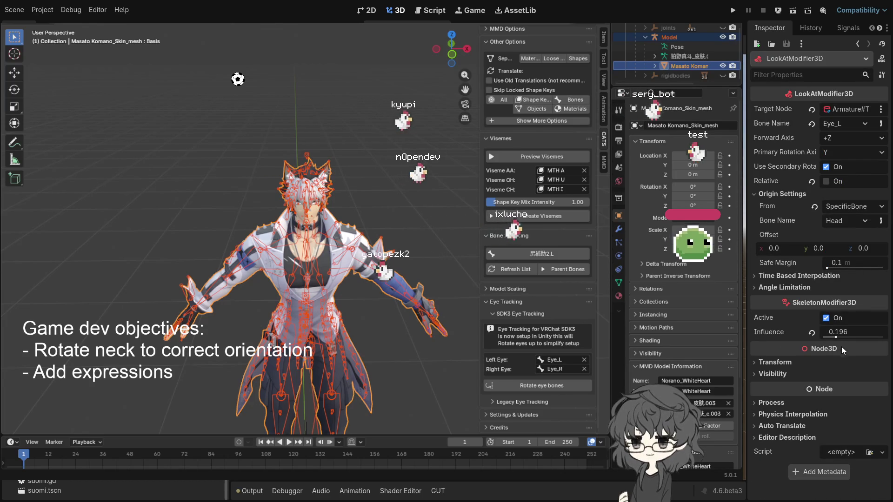
- Raise the SkeletonModifier3D influence to 0.43, then rename the skin mesh object to Mesh
drag(835, 336, 850, 339)
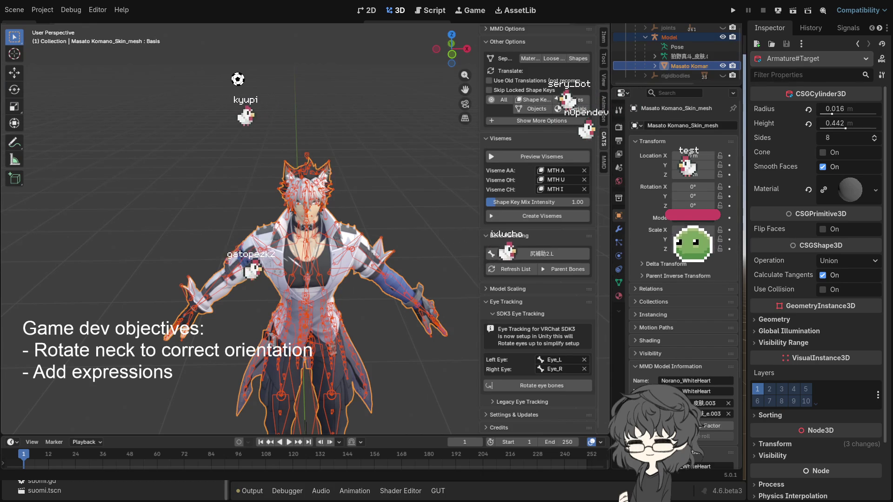
click(677, 47)
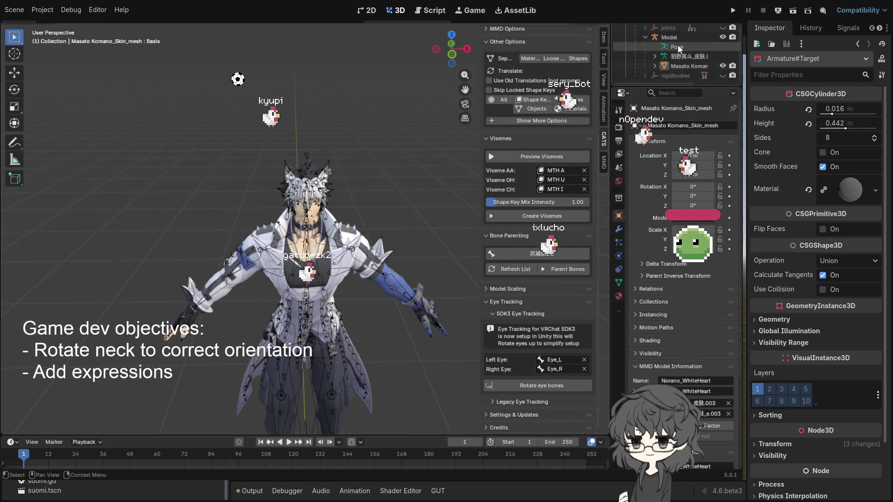
scroll(681, 52, up, 2)
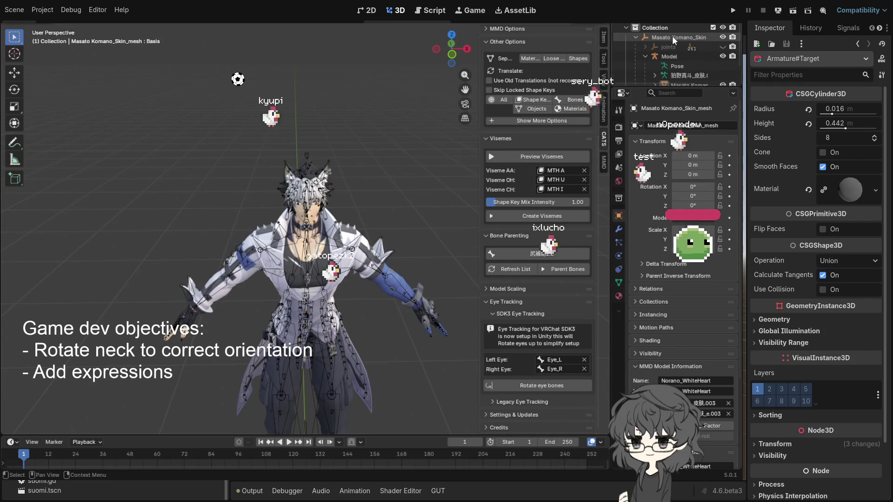
scroll(679, 60, down, 2)
click(688, 67)
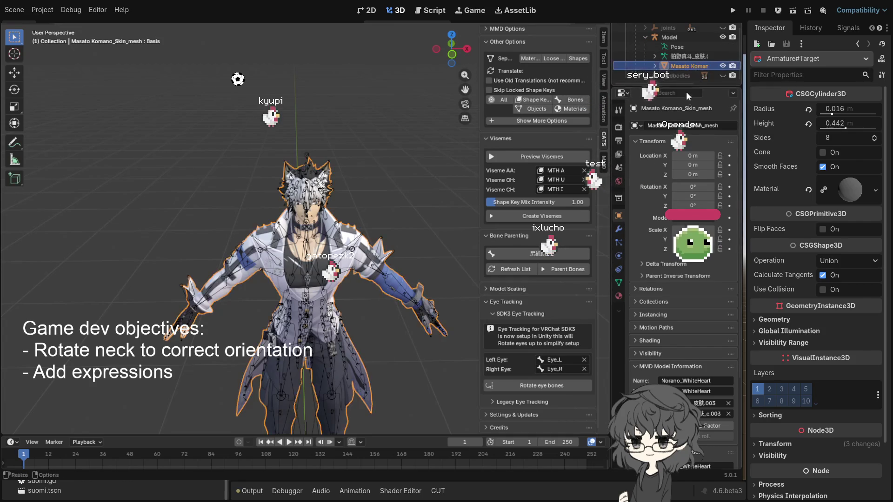
key(F2)
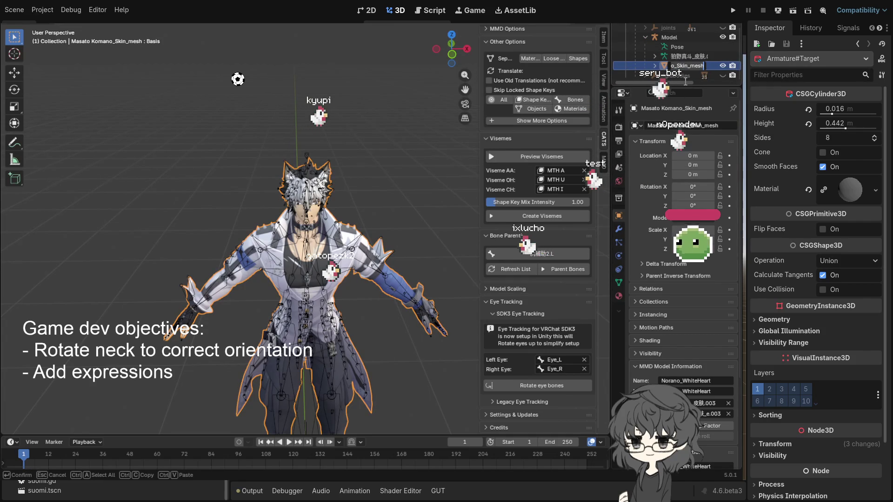
text(Mesh)
key(Return)
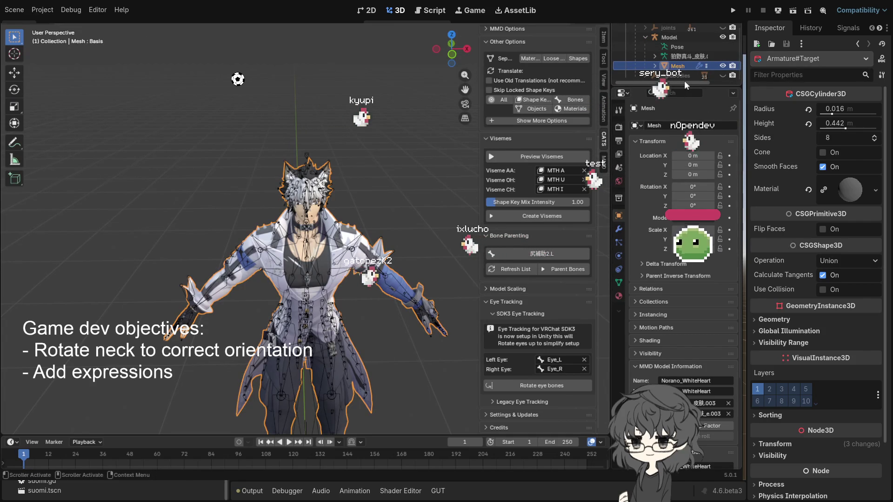
- Save Komano_cats_2.blend, browse the File menu's export options, and return to Godot to reimport
key(ctrl+s)
key(F4)
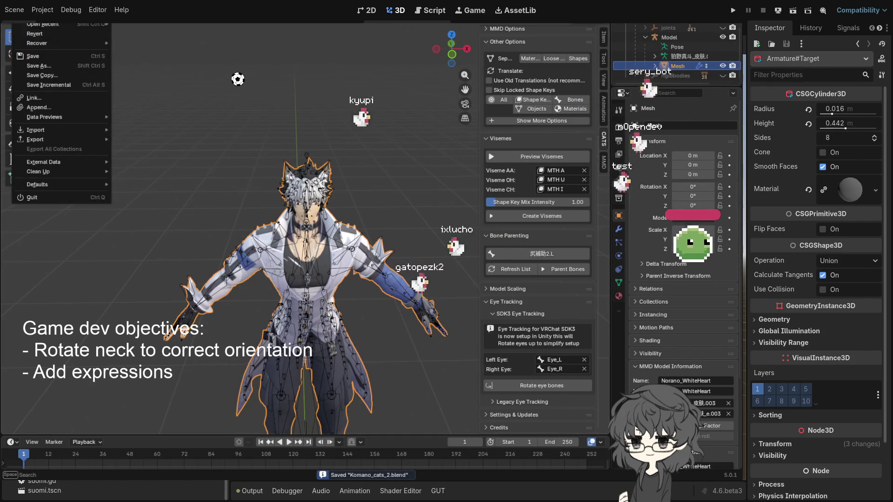
mouse_move(55, 43)
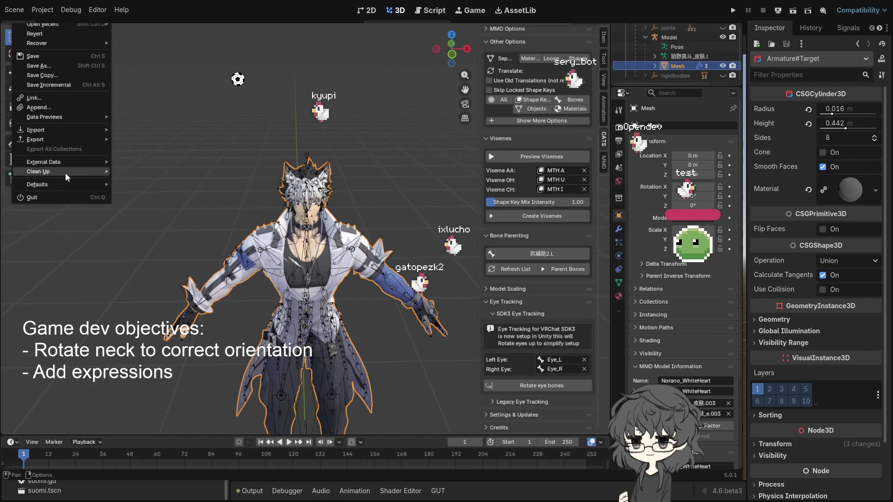
mouse_move(62, 139)
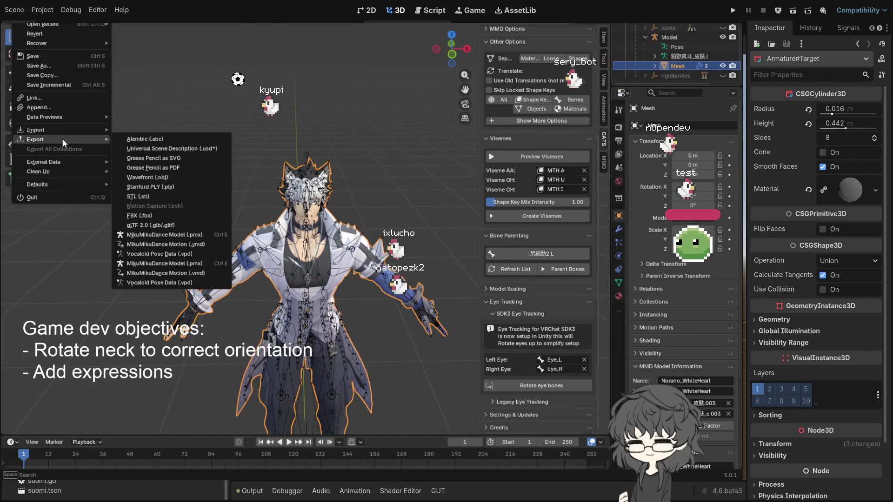
click(156, 227)
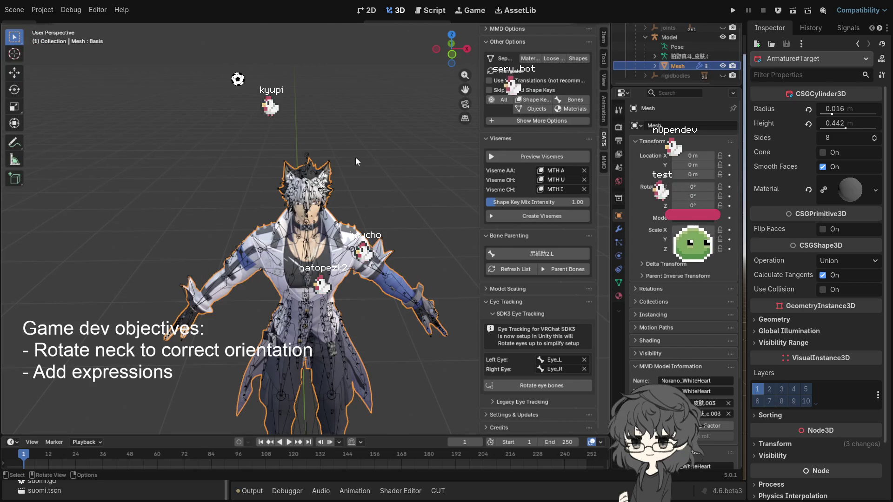
click(669, 37)
click(678, 66)
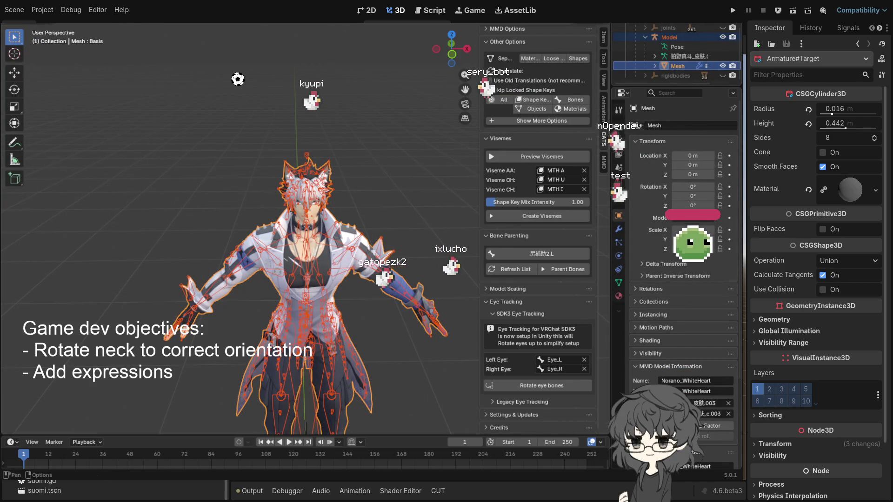
key(F4)
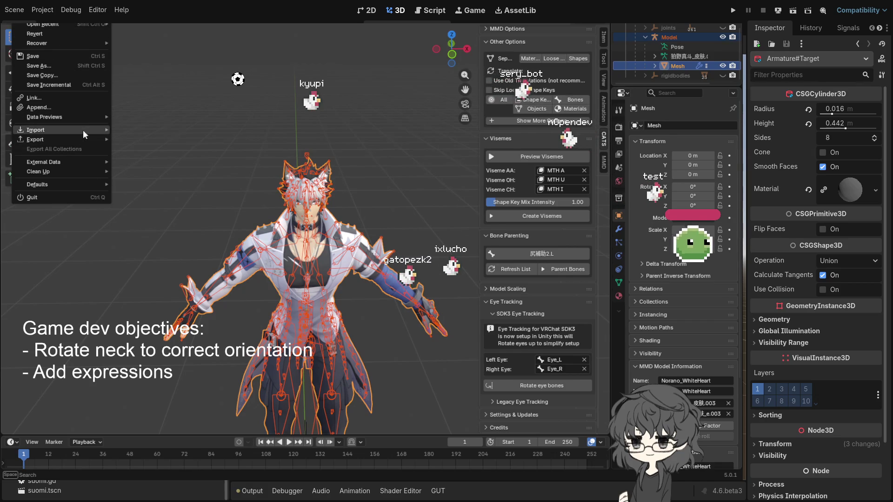
mouse_move(74, 140)
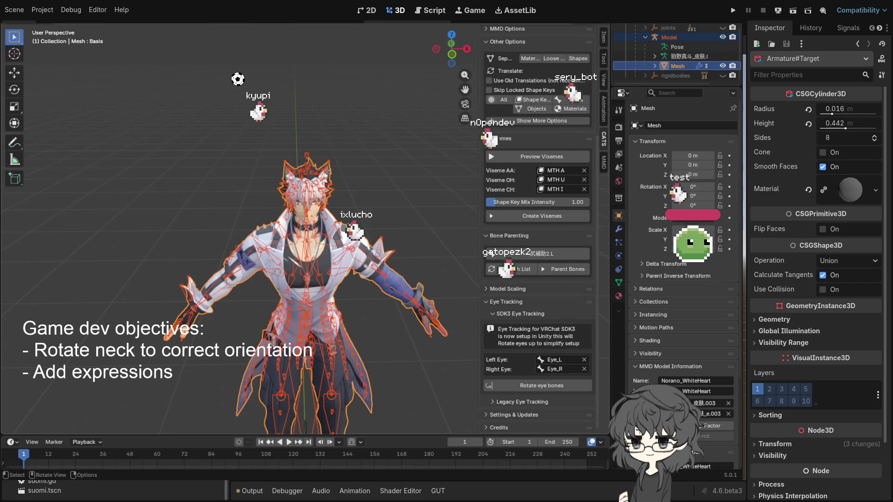
key(alt+Tab)
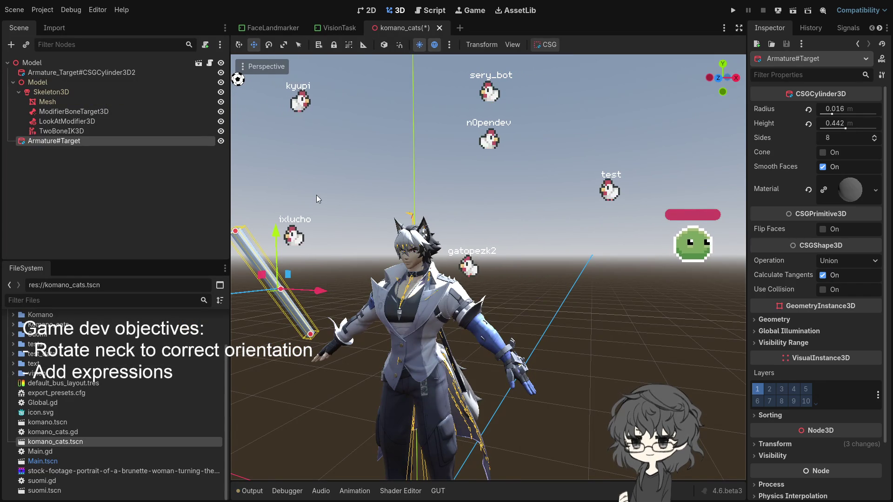
- Raise the Armature#Target cylinder to about Y 1.829, then lower it slightly and view from front
scroll(499, 194, up, 5)
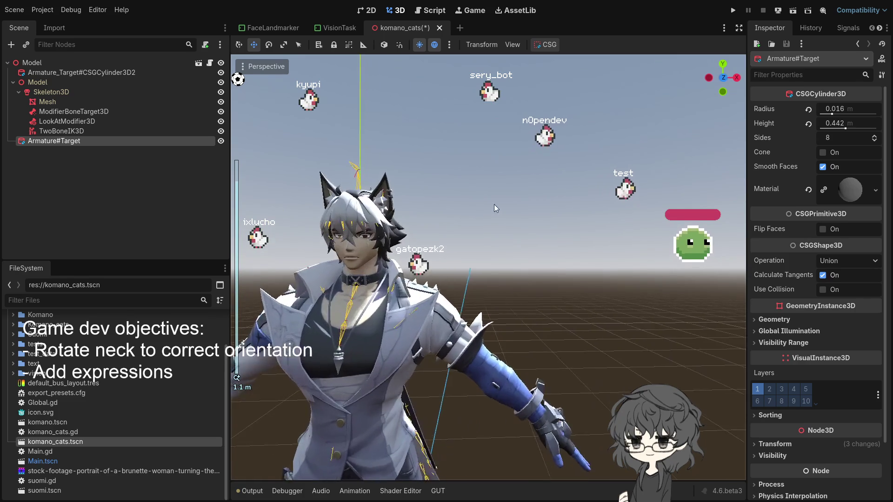
scroll(514, 207, down, 3)
mouse_move(479, 284)
mouse_down()
mouse_move(454, 295)
mouse_move(462, 297)
mouse_up()
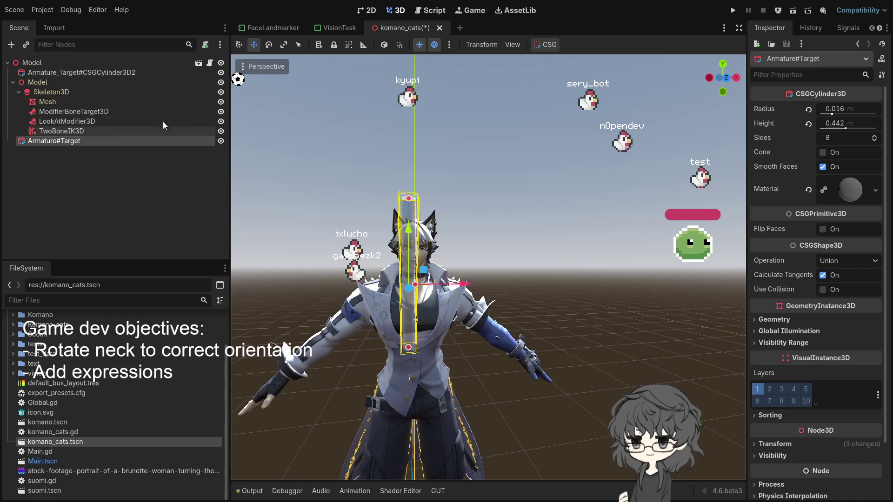
click(72, 123)
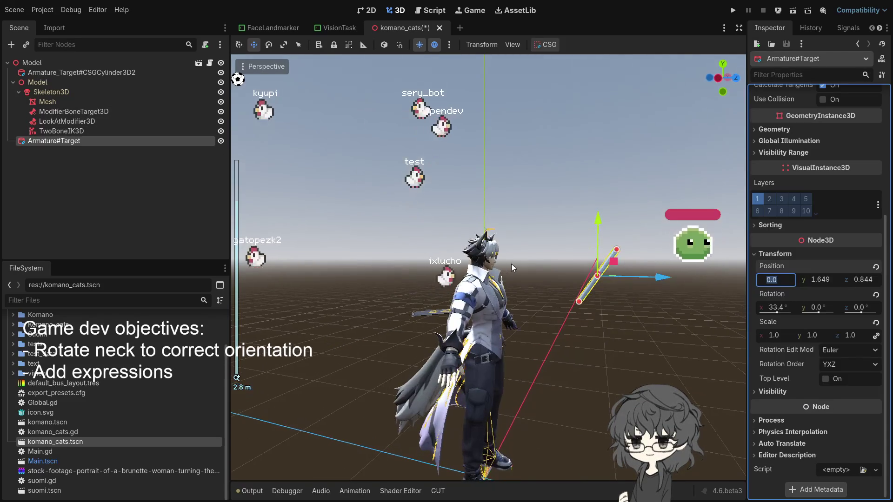
drag(598, 220, 604, 194)
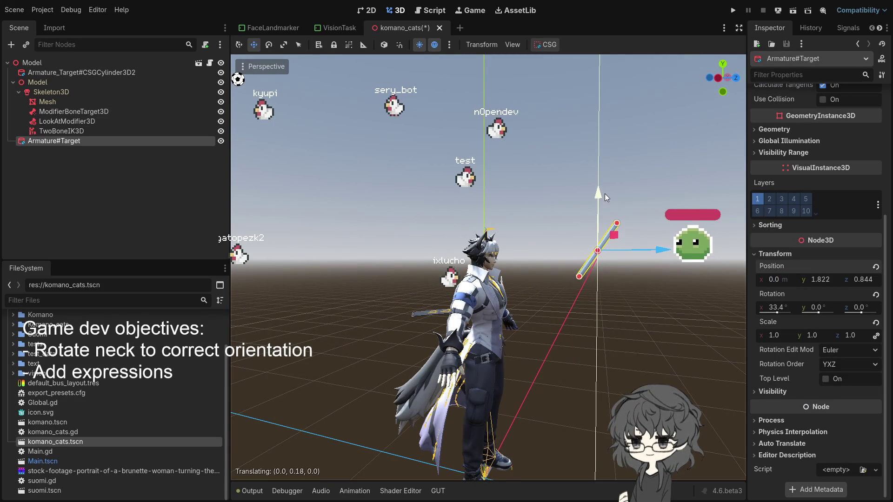
scroll(460, 320, up, 10)
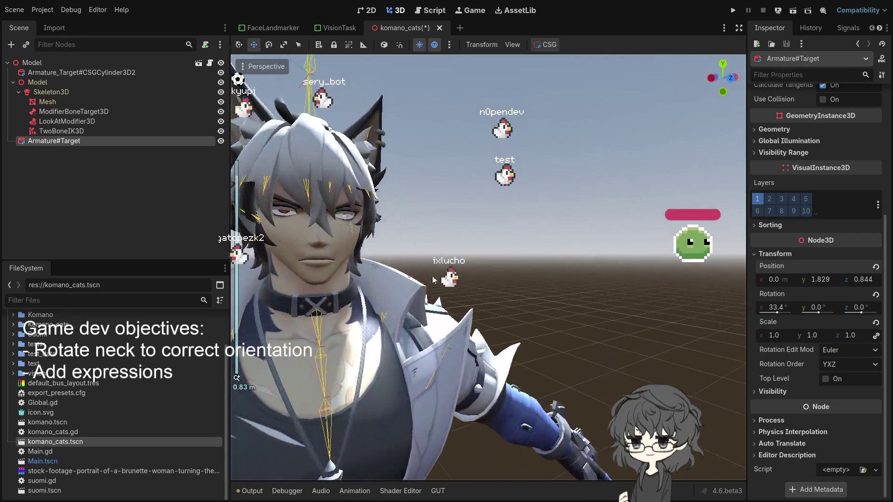
scroll(433, 279, down, 7)
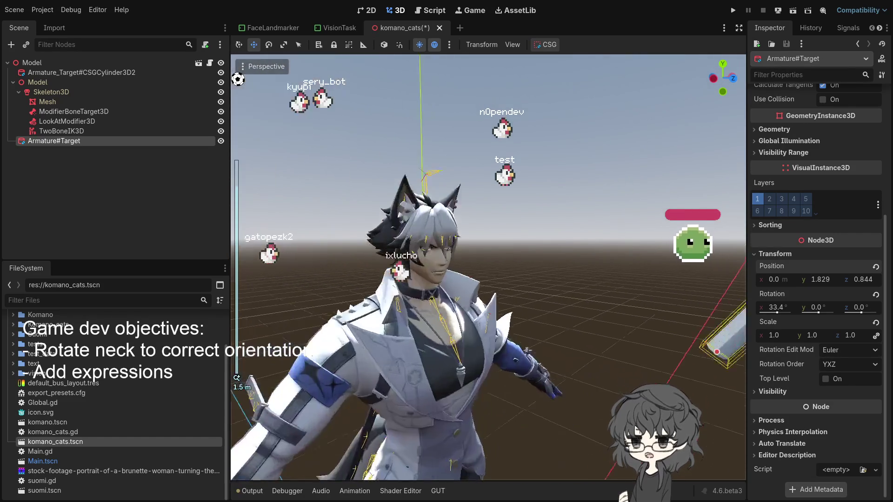
scroll(502, 276, down, 3)
drag(502, 276, 536, 274)
mouse_move(665, 188)
mouse_down()
mouse_move(665, 199)
mouse_move(601, 242)
mouse_move(671, 200)
mouse_move(642, 227)
mouse_up()
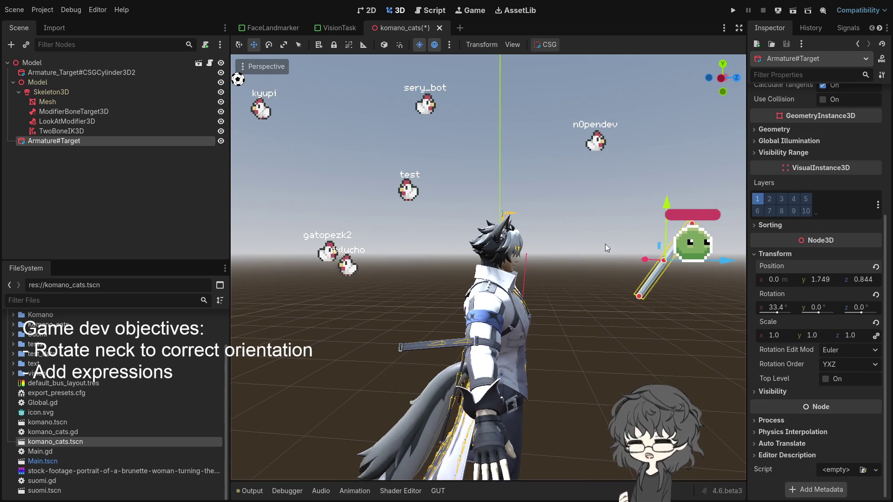
key(KP_1)
- Nudge the target cylinder down to Y 1.741 and check the character in front view
scroll(399, 259, up, 10)
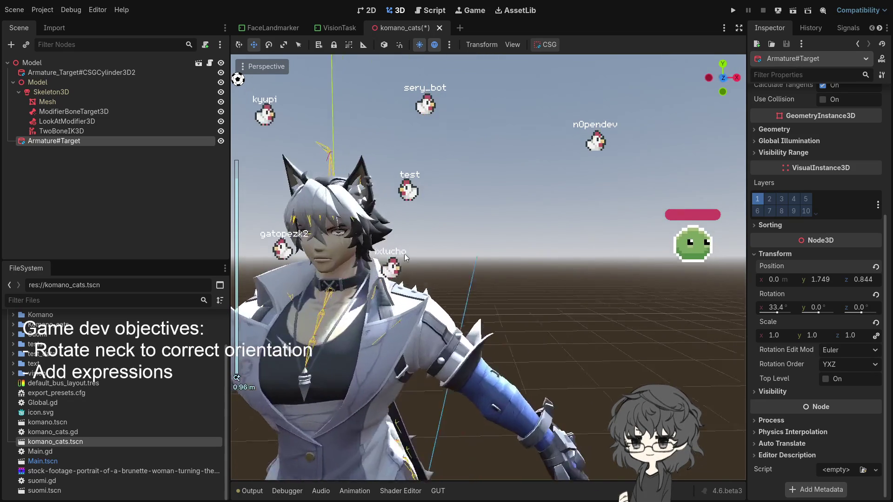
scroll(375, 253, down, 5)
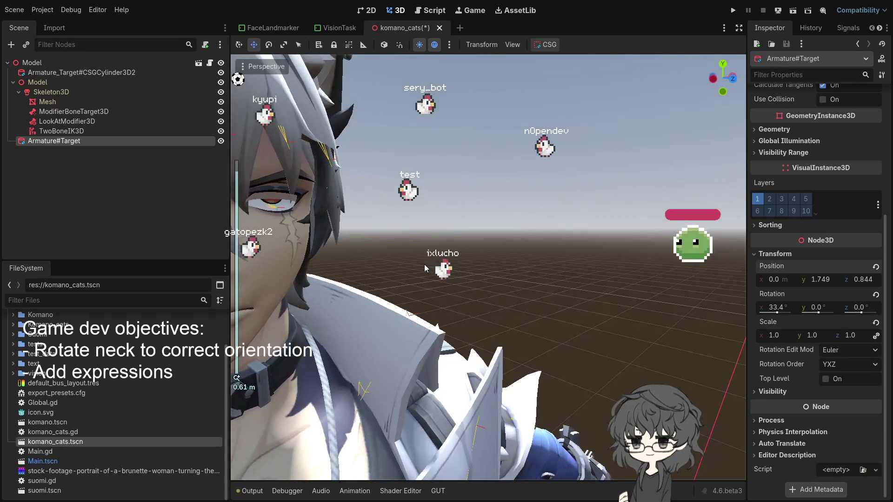
scroll(456, 261, down, 4)
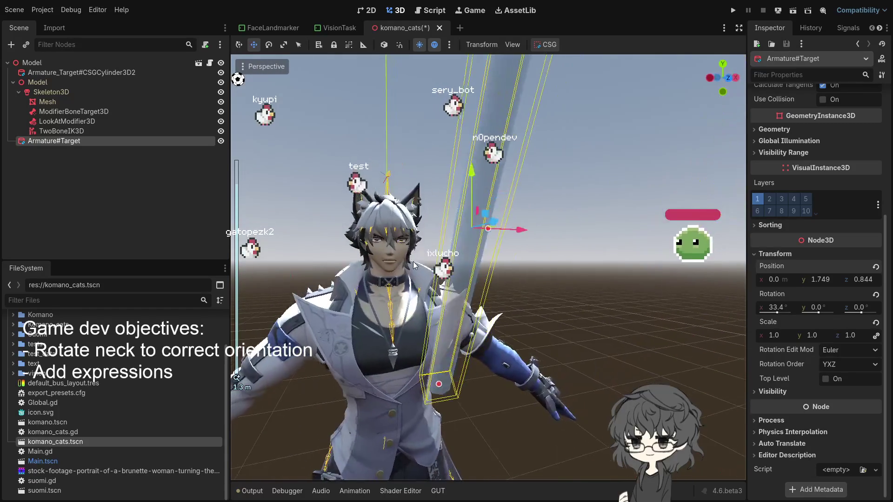
mouse_move(456, 261)
mouse_down()
mouse_move(546, 272)
mouse_move(580, 262)
mouse_move(690, 263)
mouse_move(401, 259)
mouse_move(445, 278)
mouse_move(404, 261)
mouse_move(484, 264)
mouse_up()
scroll(406, 261, up, 6)
scroll(397, 264, up, 3)
scroll(484, 263, down, 6)
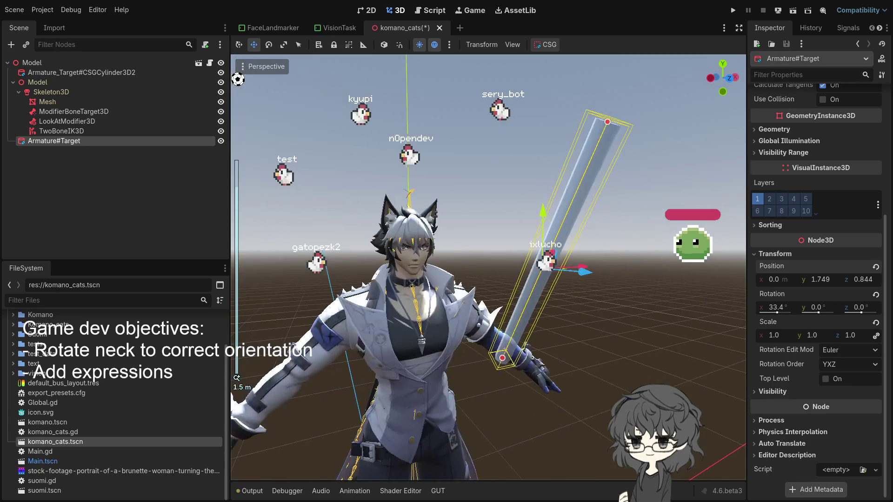
mouse_move(543, 215)
mouse_down()
mouse_move(561, 250)
mouse_move(417, 249)
mouse_up()
scroll(417, 249, up, 5)
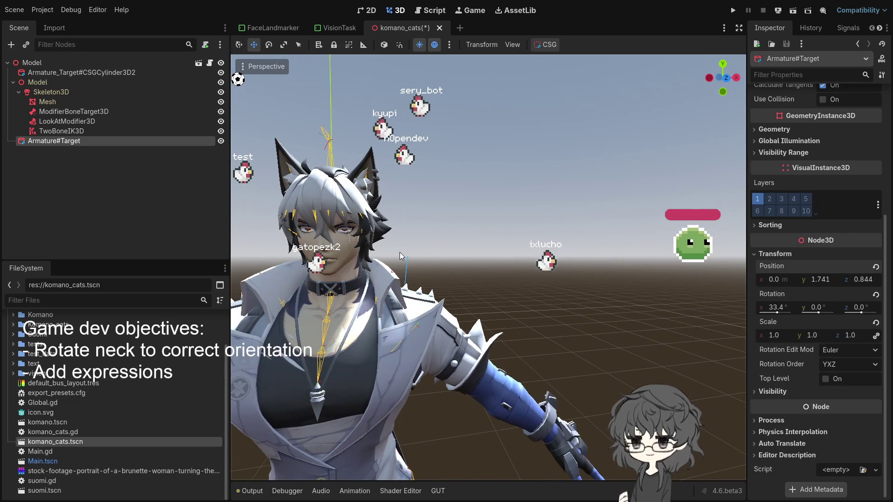
scroll(400, 256, down, 6)
mouse_move(400, 255)
mouse_down()
mouse_move(670, 309)
mouse_move(525, 320)
mouse_up()
key(KP_1)
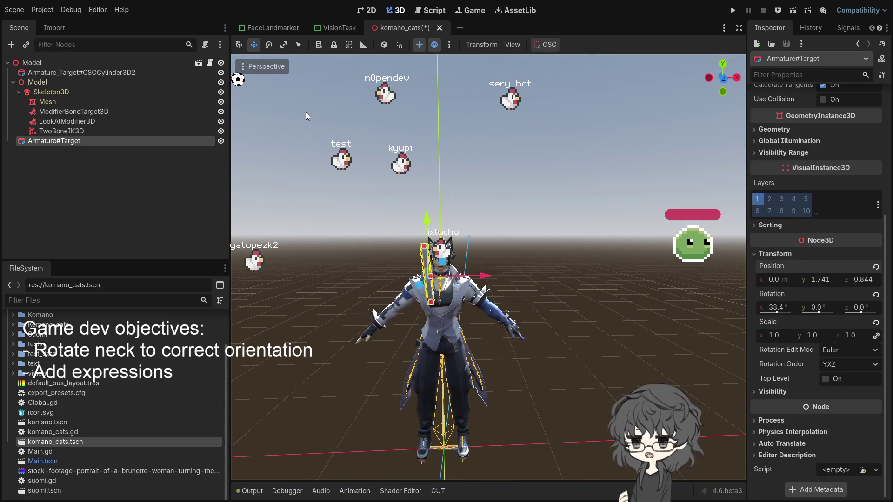
scroll(354, 180, up, 5)
scroll(454, 245, down, 5)
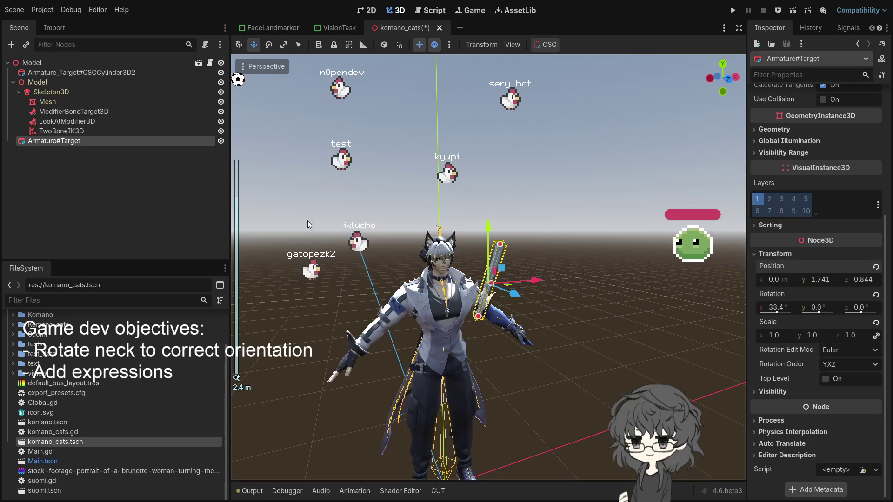
- Delete the TwoBoneIK3D node and revert the LookAtModifier3D origin From setting to Self
click(70, 131)
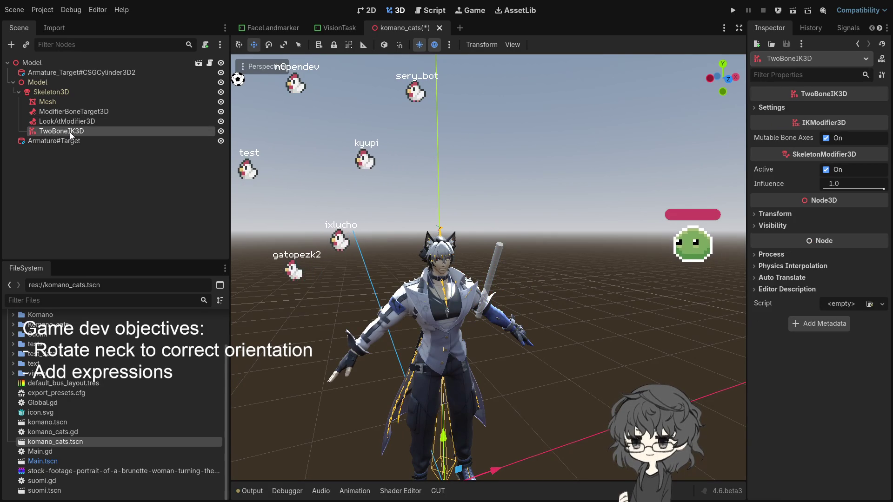
key(Delete)
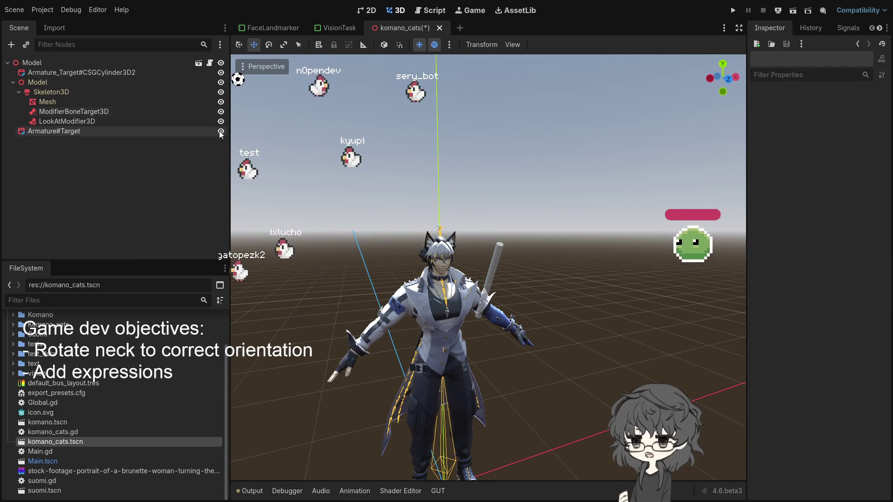
click(64, 122)
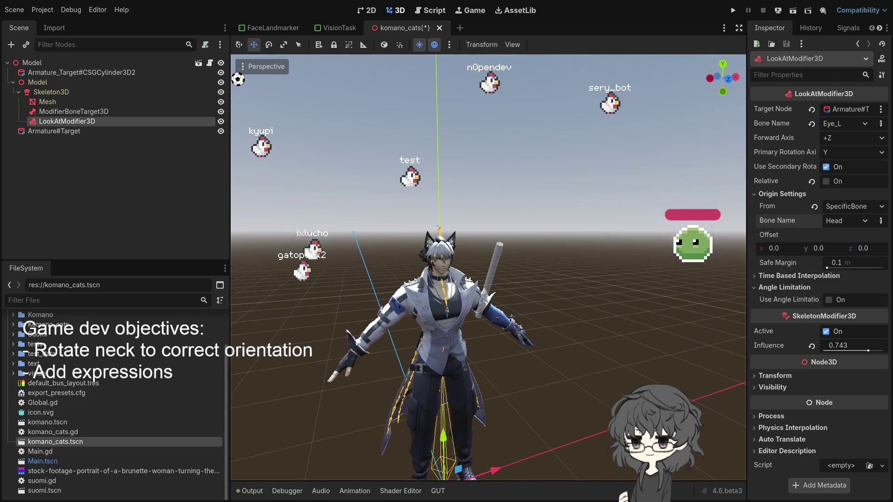
click(813, 207)
- Save the komano_cats scene
scroll(488, 258, up, 4)
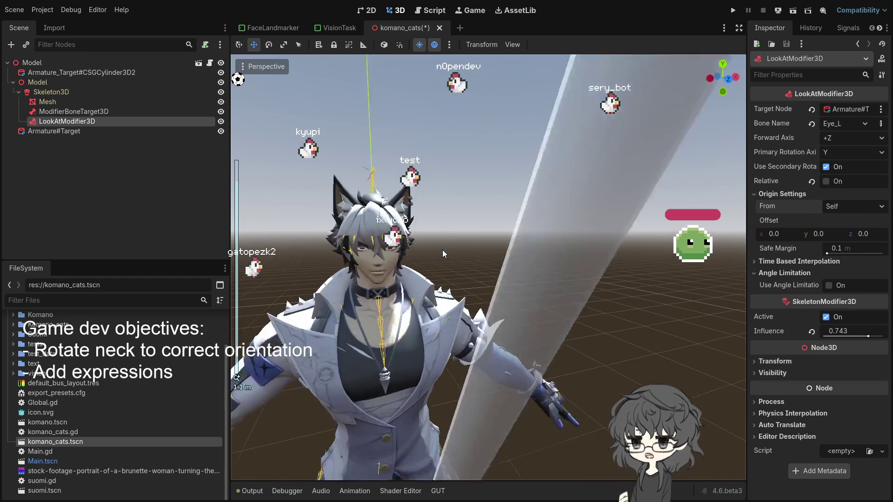
scroll(489, 258, down, 4)
key(ctrl+s)
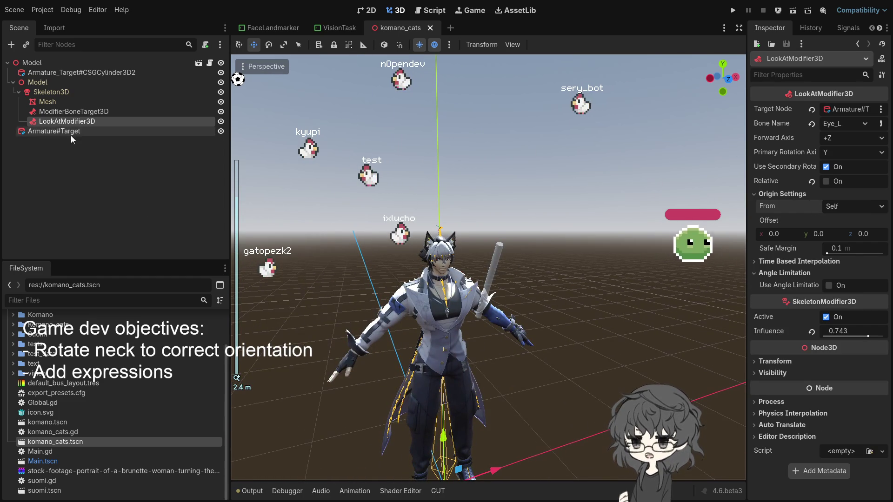
click(494, 269)
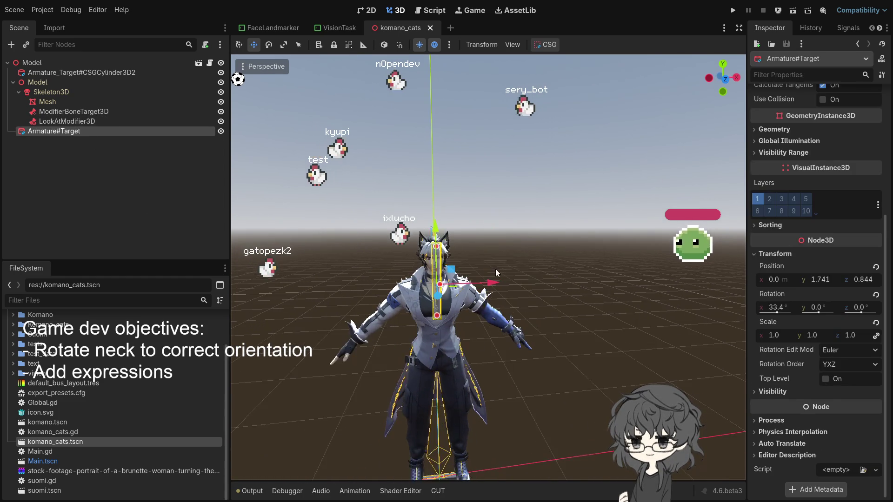
- Slide the target cylinder sideways to test eye tracking, return it to X 0.0, and save
scroll(479, 269, up, 4)
mouse_move(307, 344)
mouse_down()
mouse_move(418, 344)
mouse_move(279, 347)
mouse_move(518, 349)
mouse_move(279, 349)
mouse_move(400, 348)
mouse_move(114, 372)
mouse_move(379, 372)
mouse_move(454, 328)
mouse_up()
scroll(390, 361, down, 3)
drag(497, 290, 478, 293)
scroll(476, 289, up, 4)
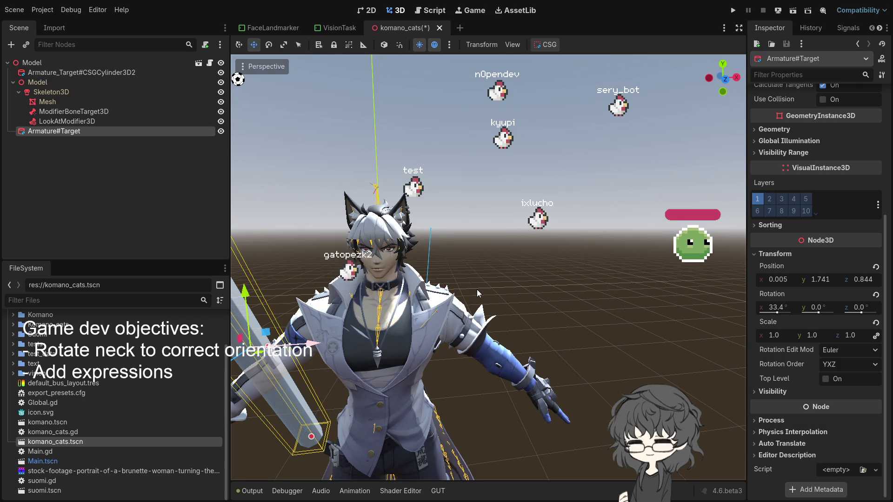
key(f)
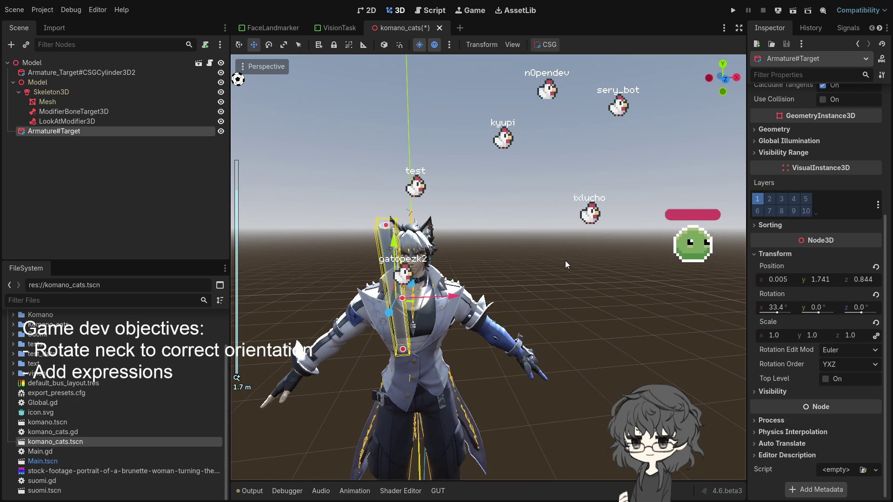
drag(457, 294, 475, 270)
key(ctrl+s)
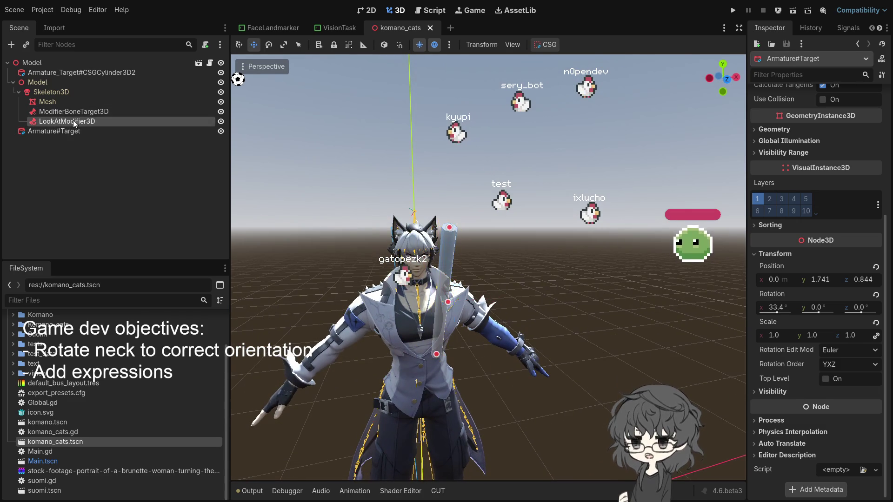
click(73, 120)
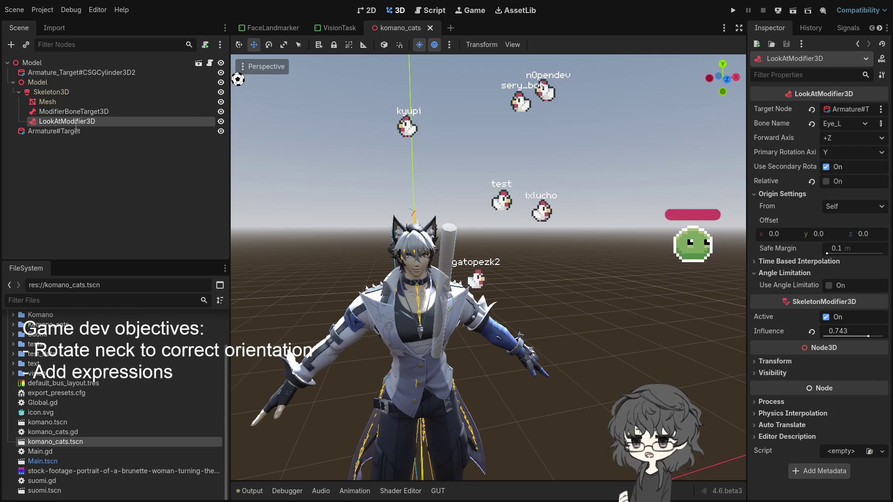
- Duplicate LookAtModifier3D into LookAtModifier3D2 and set the copy's Bone Name to Eye_R
double_click(31, 124)
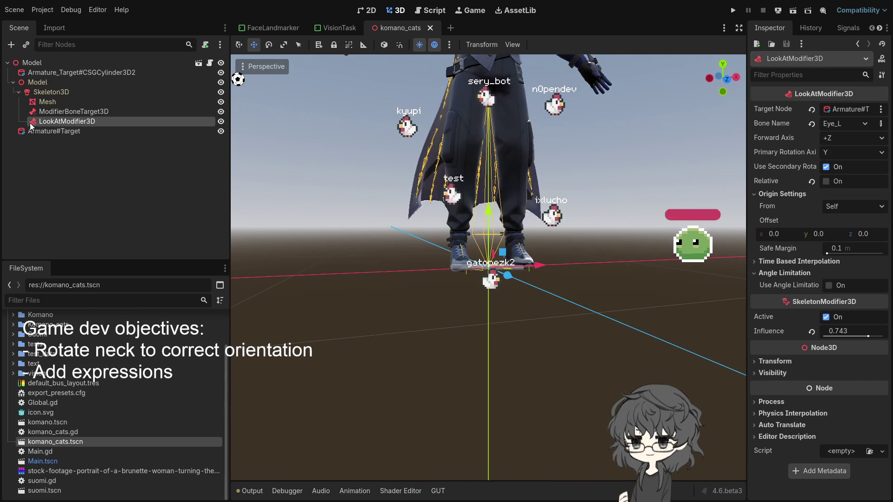
scroll(415, 213, down, 6)
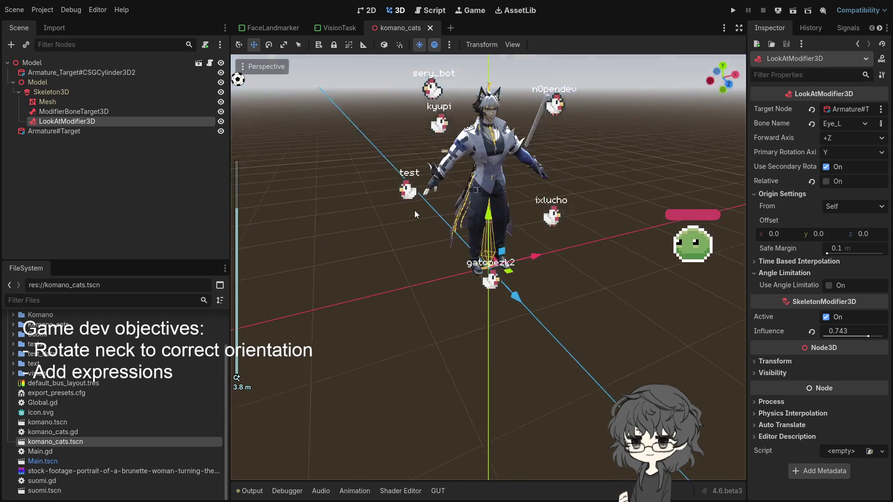
key(ctrl+d)
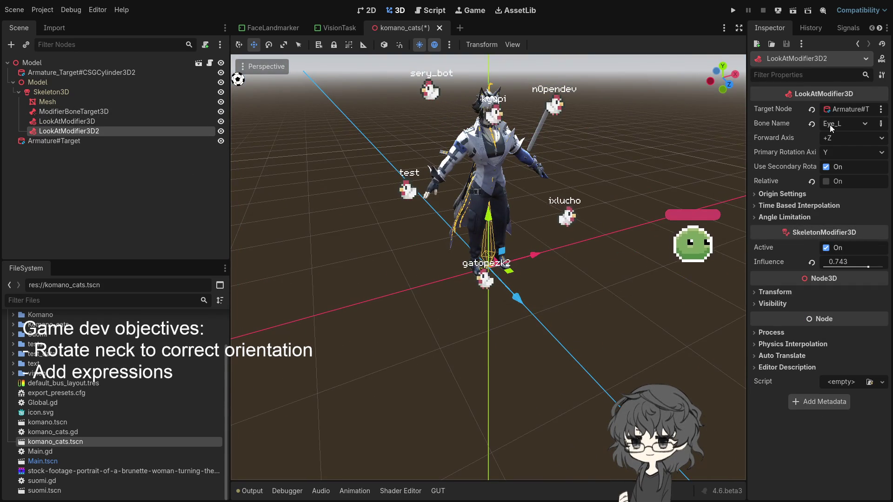
click(874, 124)
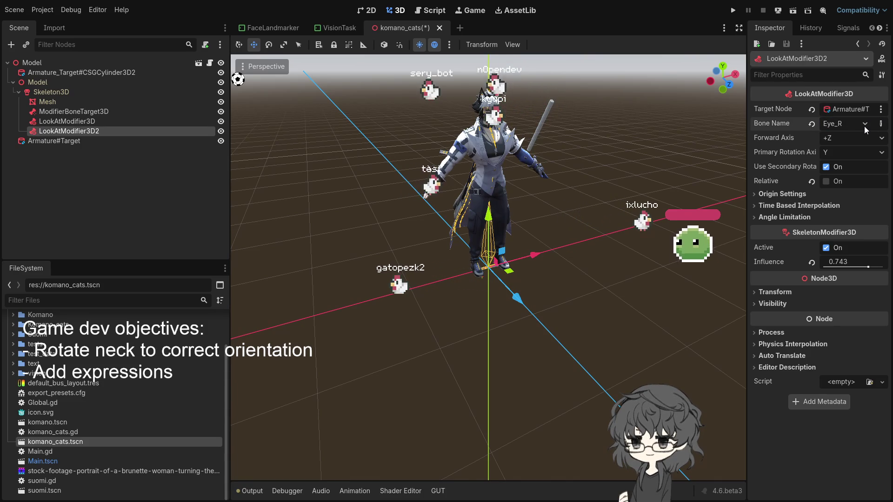
drag(534, 121, 510, 113)
scroll(510, 113, down, 2)
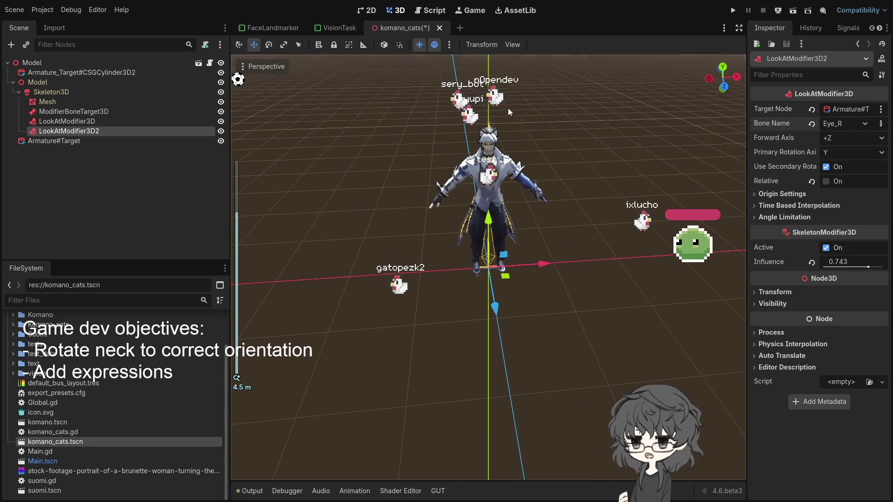
scroll(510, 113, up, 2)
drag(512, 140, 515, 218)
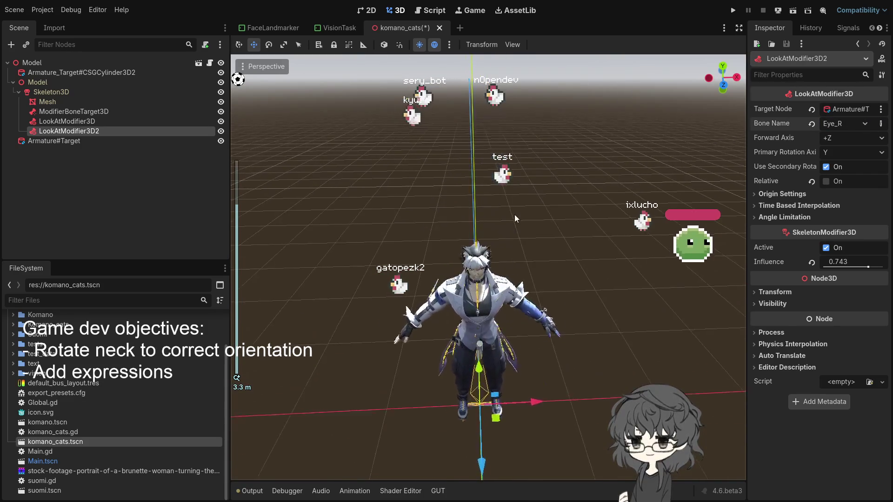
scroll(505, 249, up, 2)
click(459, 233)
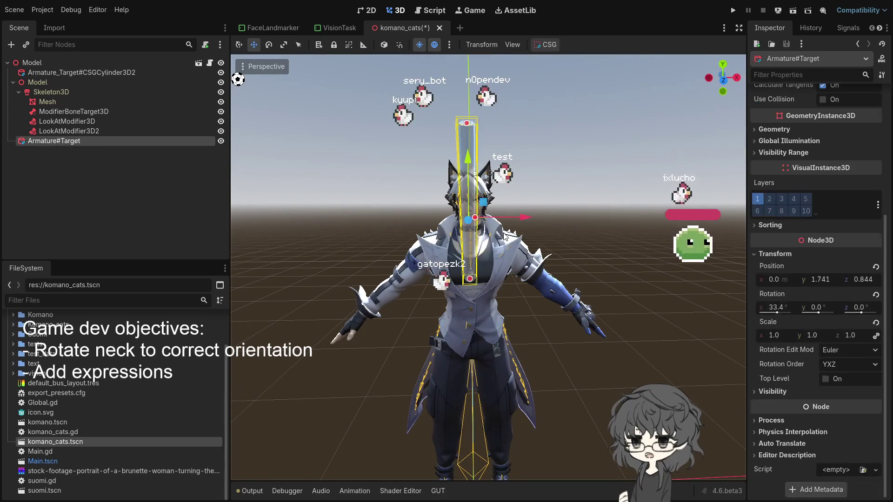
- Move Armature#Target sideways to check both eyes follow, then enter 0 as its X position
scroll(556, 219, up, 2)
mouse_move(620, 186)
mouse_down()
mouse_move(651, 185)
mouse_move(518, 188)
mouse_move(656, 185)
mouse_move(668, 197)
mouse_move(551, 215)
mouse_move(627, 216)
mouse_move(542, 223)
mouse_move(579, 241)
mouse_up()
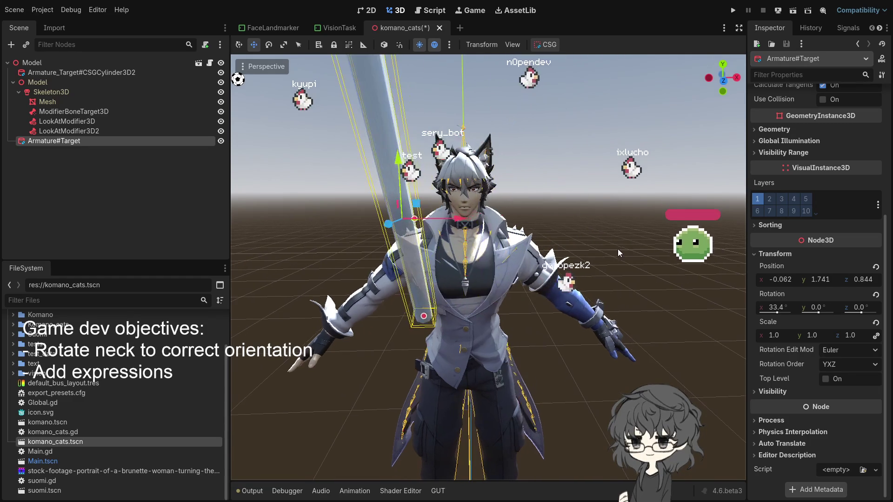
click(778, 279)
text(0)
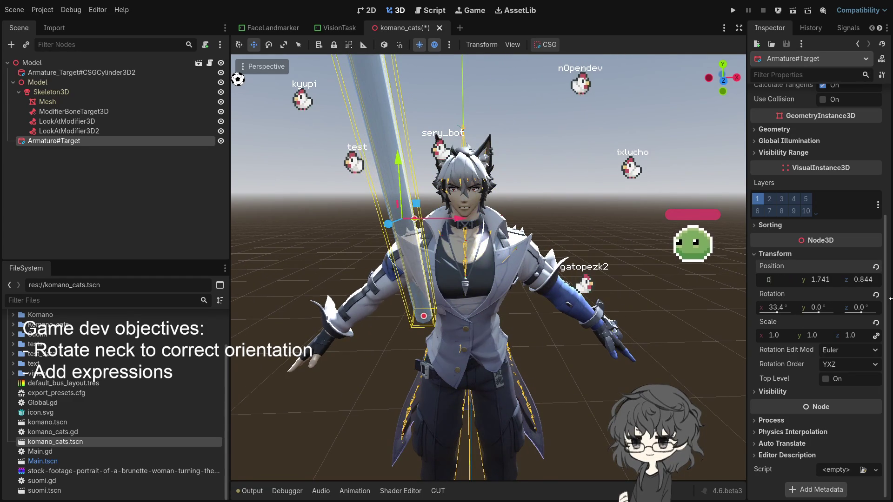
key(Return)
key(f)
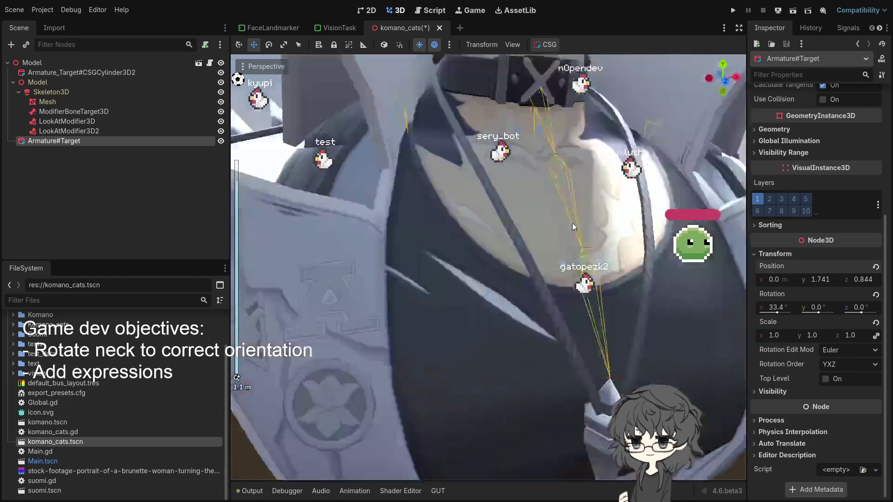
scroll(562, 236, down, 5)
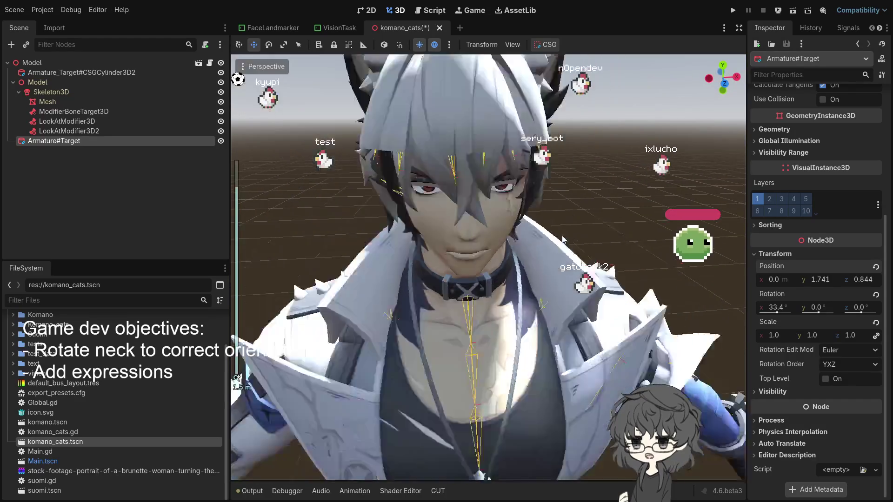
scroll(516, 205, up, 3)
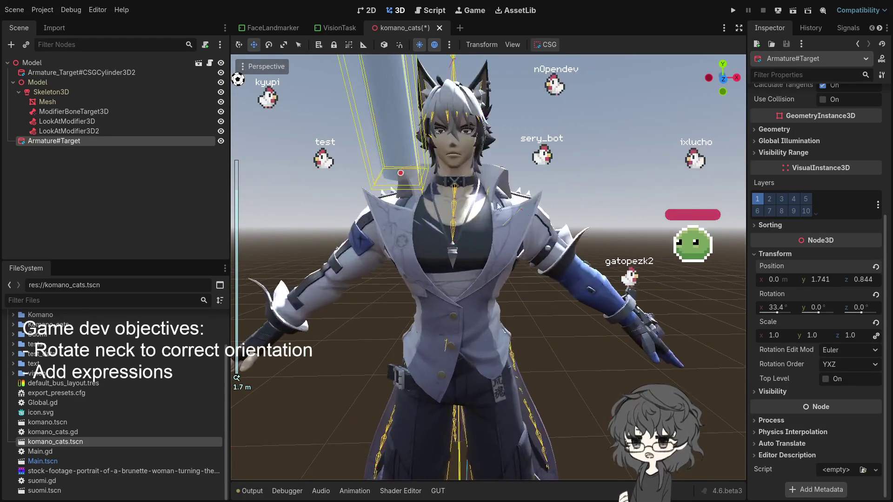
scroll(451, 237, down, 2)
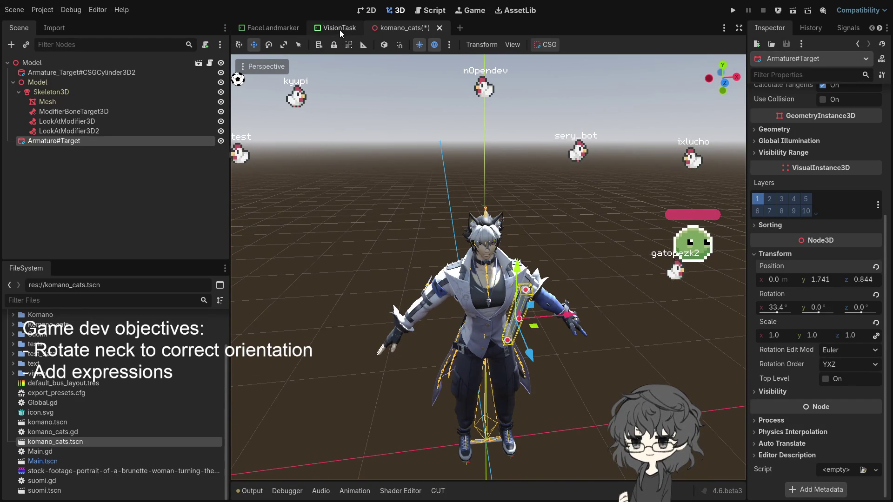
click(139, 141)
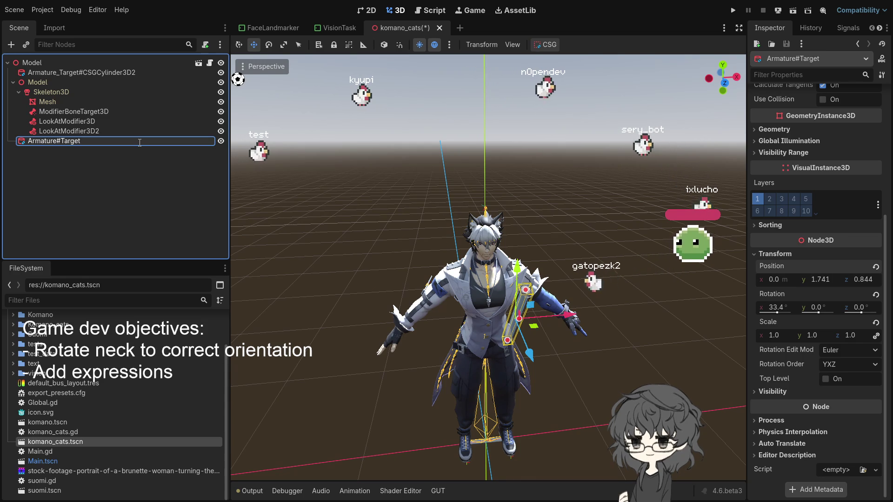
text(EyeTarget)
key(Return)
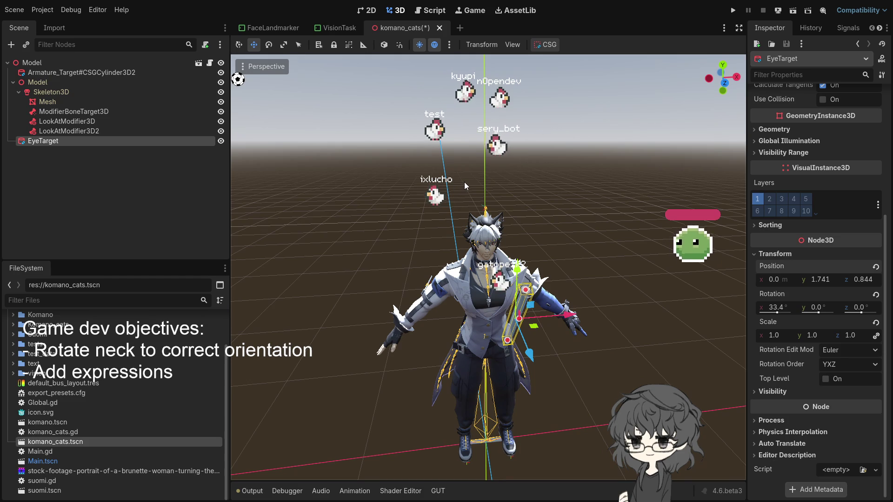
key(ctrl+z)
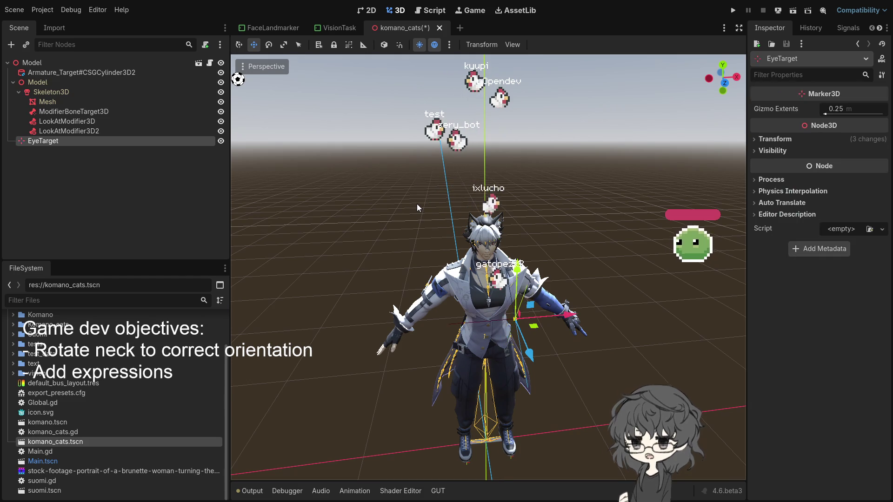
scroll(373, 193, up, 3)
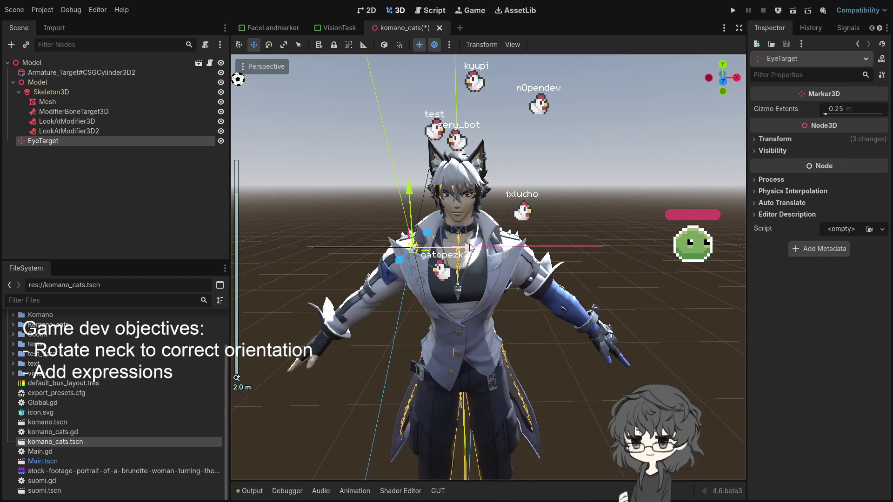
drag(472, 253, 471, 249)
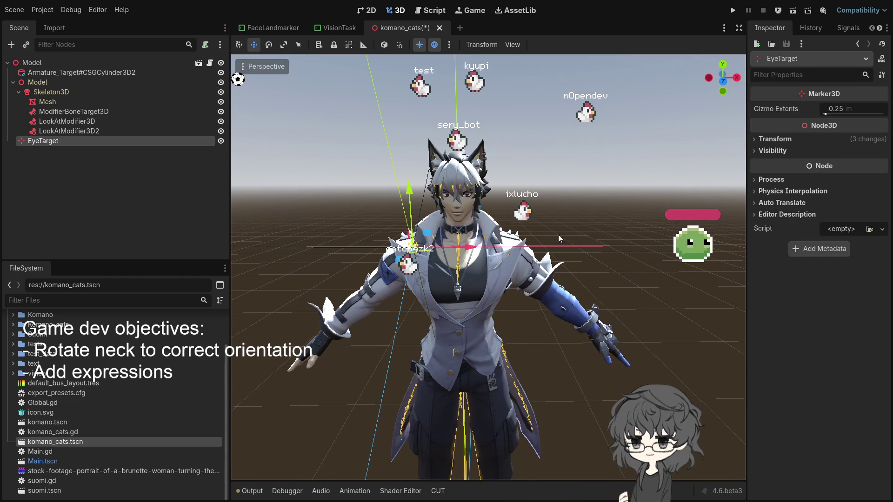
scroll(478, 228, down, 2)
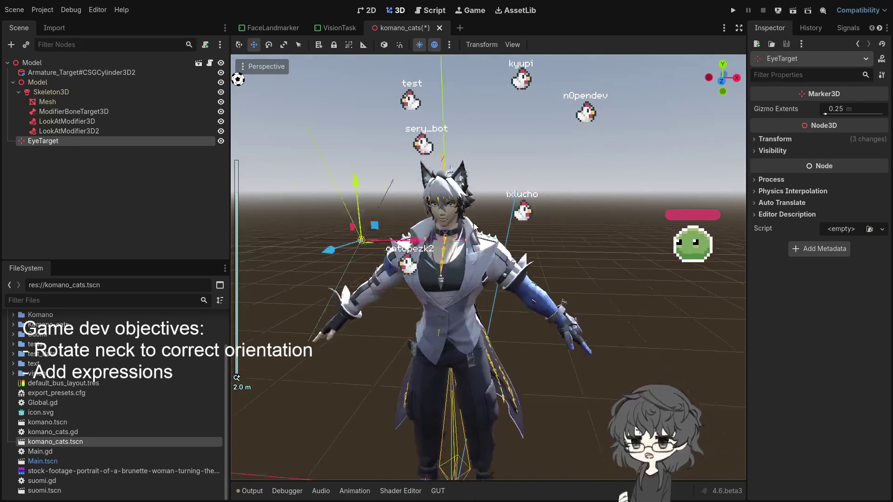
scroll(478, 228, down, 2)
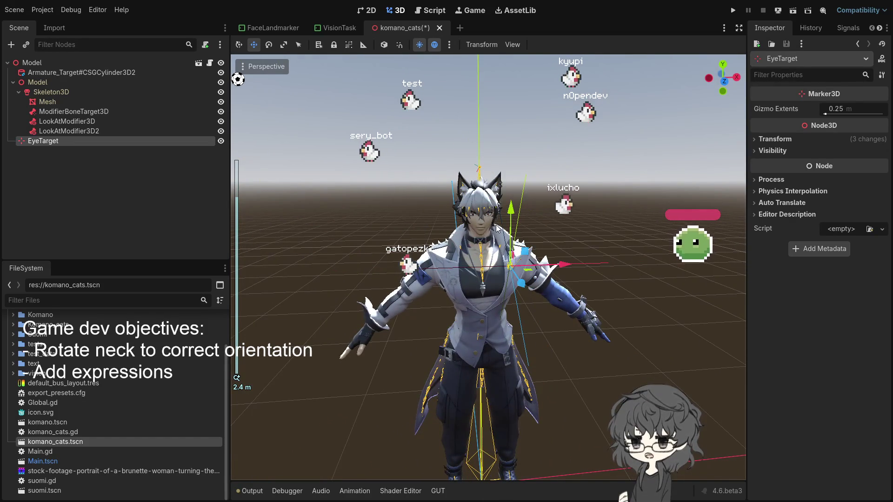
scroll(440, 217, up, 2)
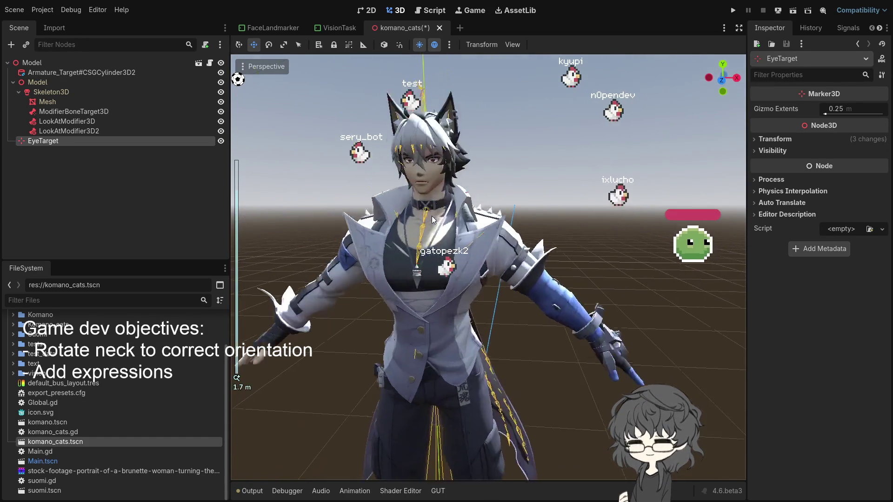
scroll(453, 227, down, 3)
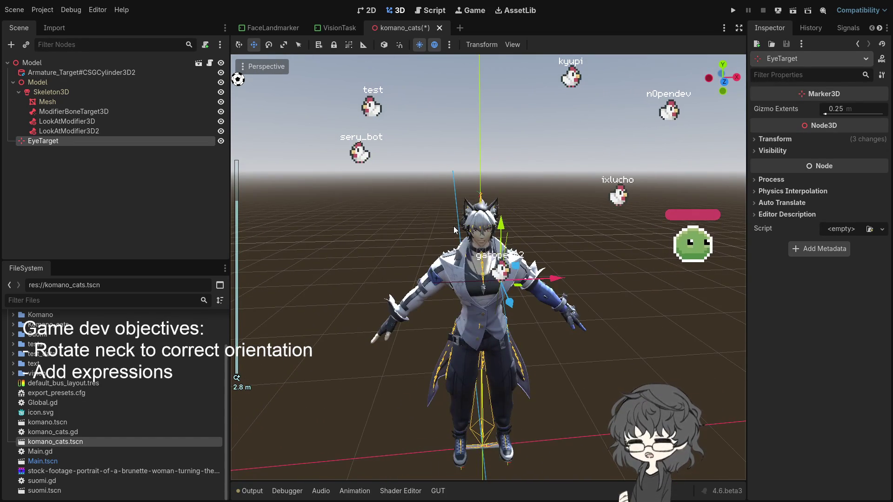
scroll(469, 217, up, 3)
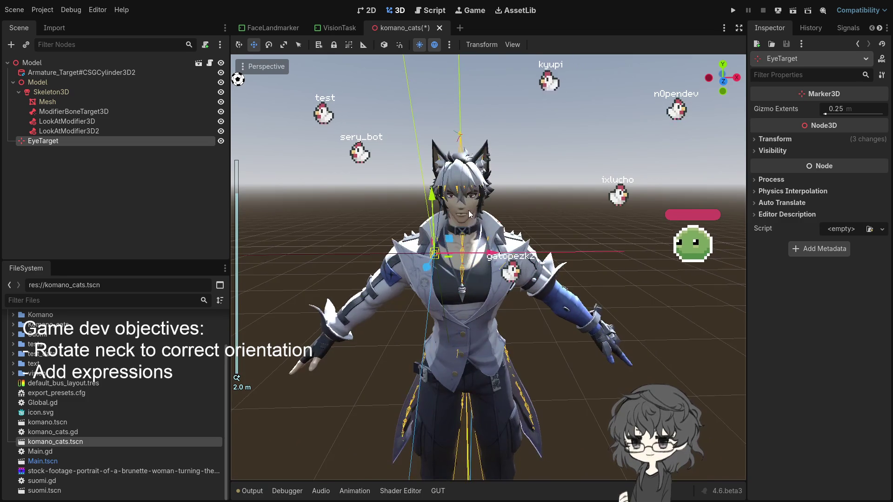
scroll(493, 204, down, 3)
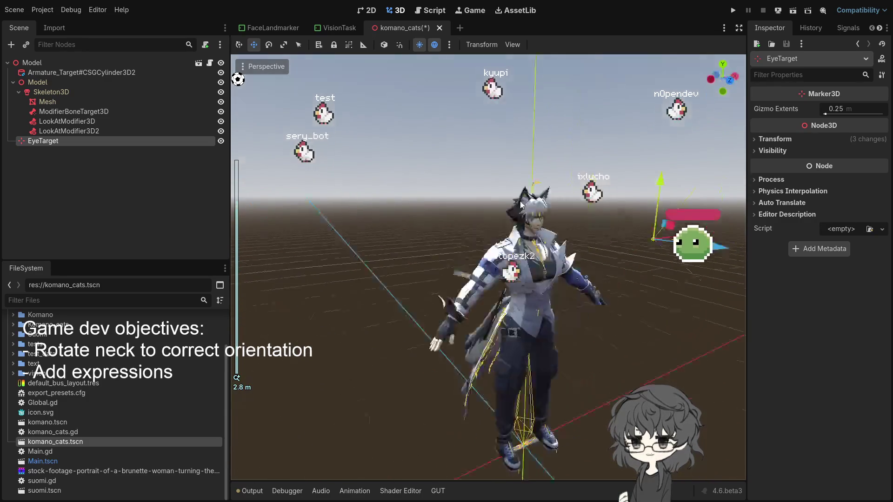
click(63, 130)
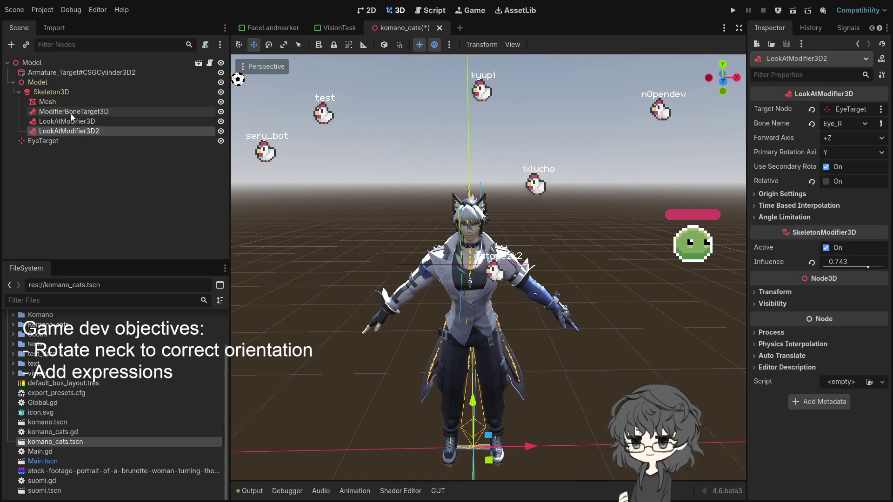
- Inspect the Mesh, Skeleton3D, Model and EyeTarget nodes, then switch to the VisionTask scene
click(75, 102)
click(60, 91)
click(66, 82)
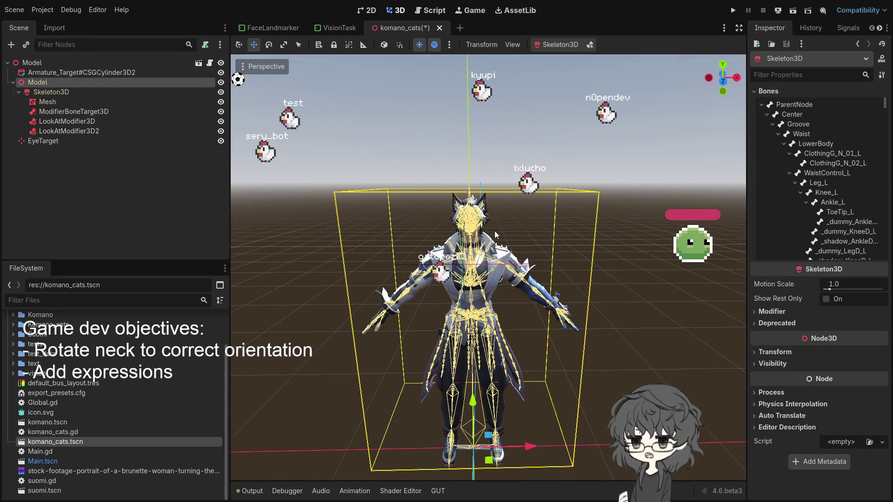
scroll(511, 221, down, 2)
mouse_move(511, 222)
mouse_down()
mouse_move(344, 249)
mouse_move(342, 230)
mouse_up()
click(38, 140)
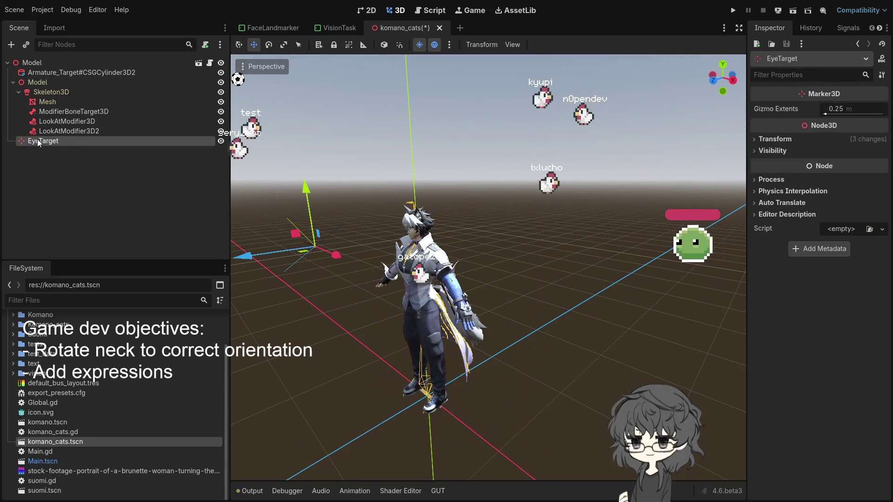
drag(404, 210, 456, 218)
scroll(464, 223, up, 3)
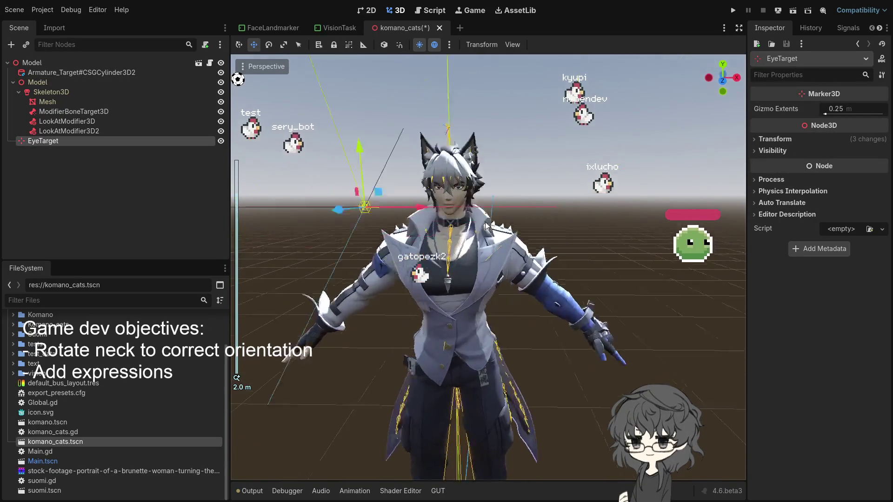
click(333, 32)
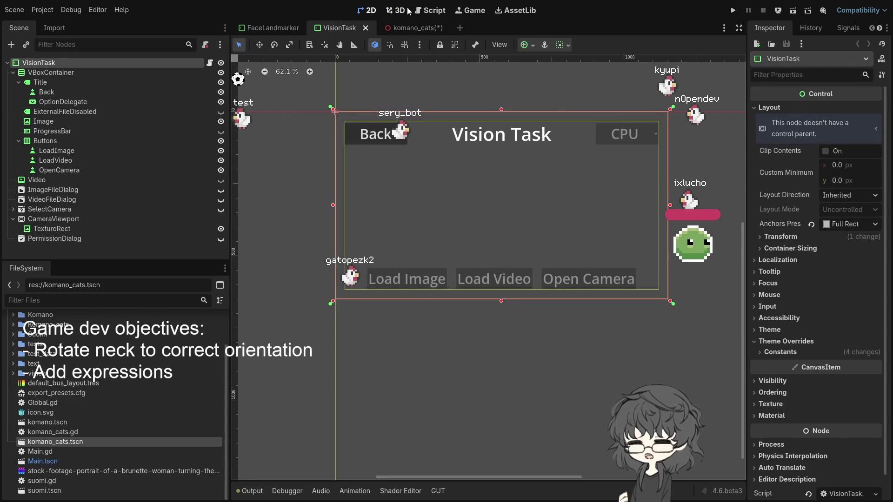
- Run the project from the script editor and return to the game's main menu
click(434, 11)
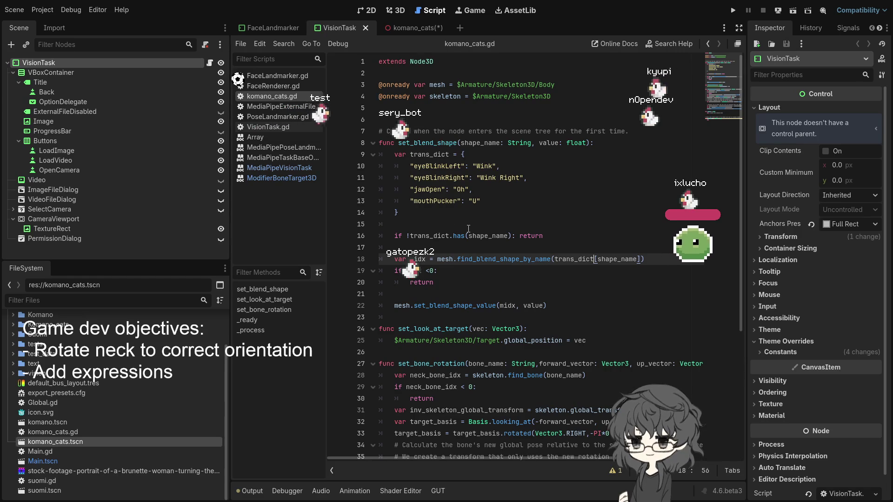
click(734, 10)
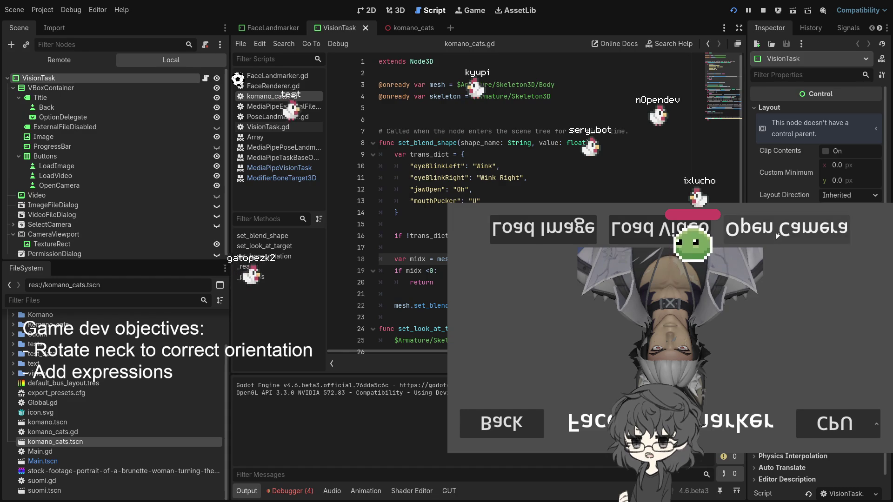
click(763, 238)
click(741, 240)
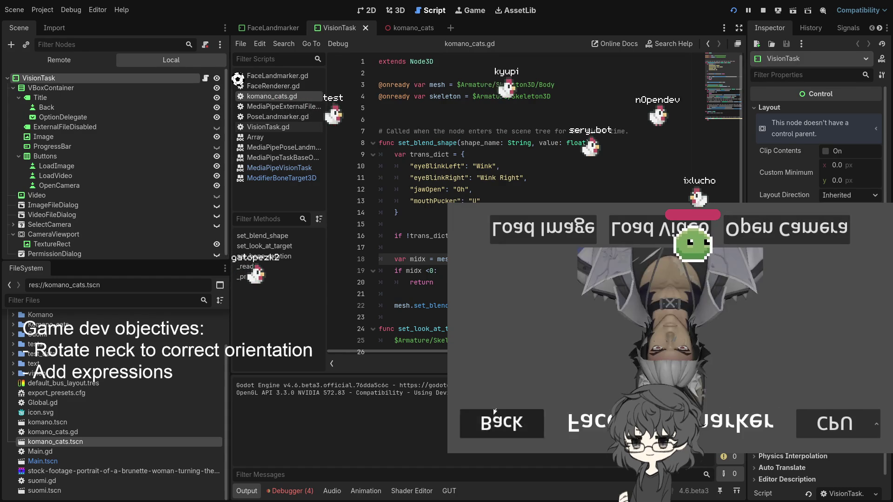
click(502, 421)
- Start the webcam at 640x480 YUY2 in Face Landmarker, hit the line-18 null-instance error, and stop
click(782, 322)
click(783, 324)
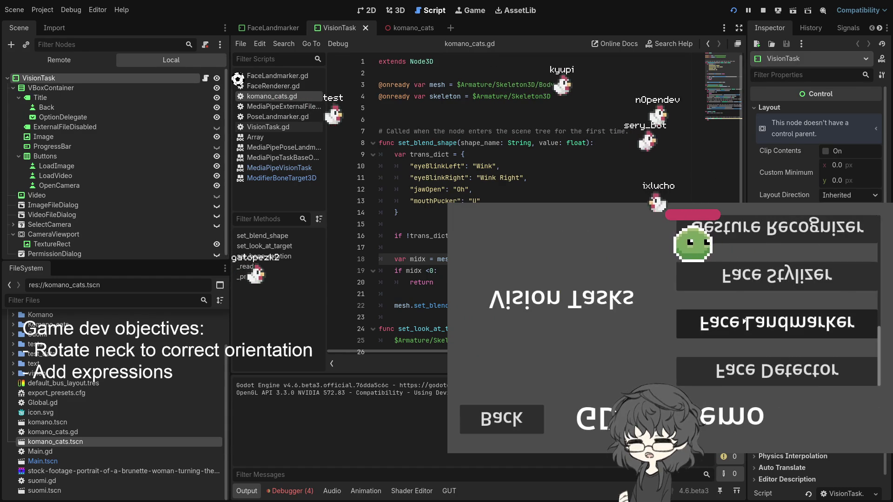
click(764, 238)
click(558, 418)
click(558, 349)
click(557, 388)
click(558, 442)
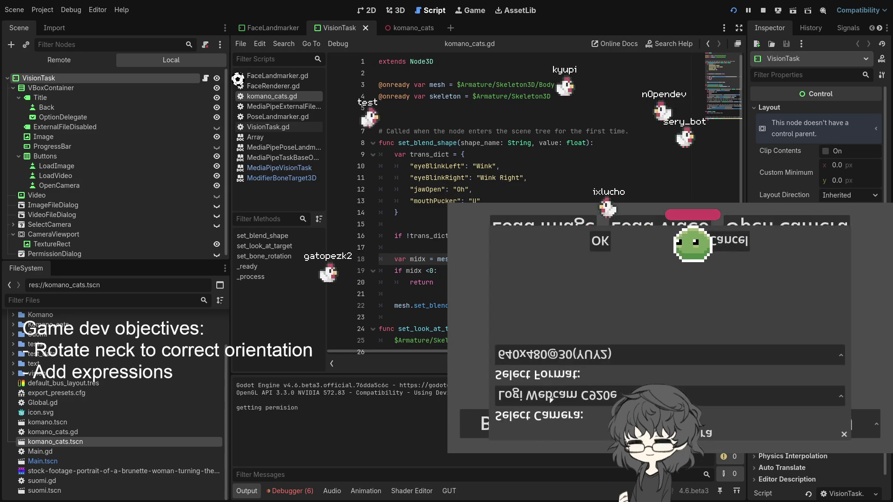
click(598, 241)
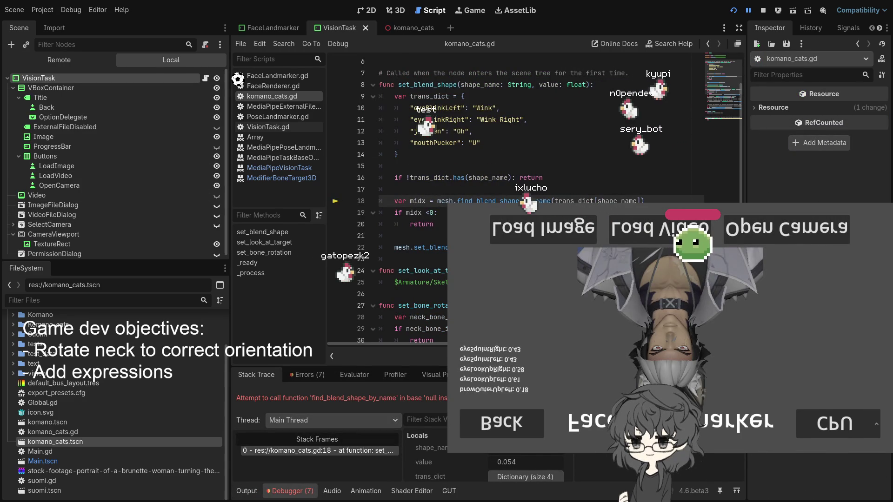
scroll(446, 263, up, 2)
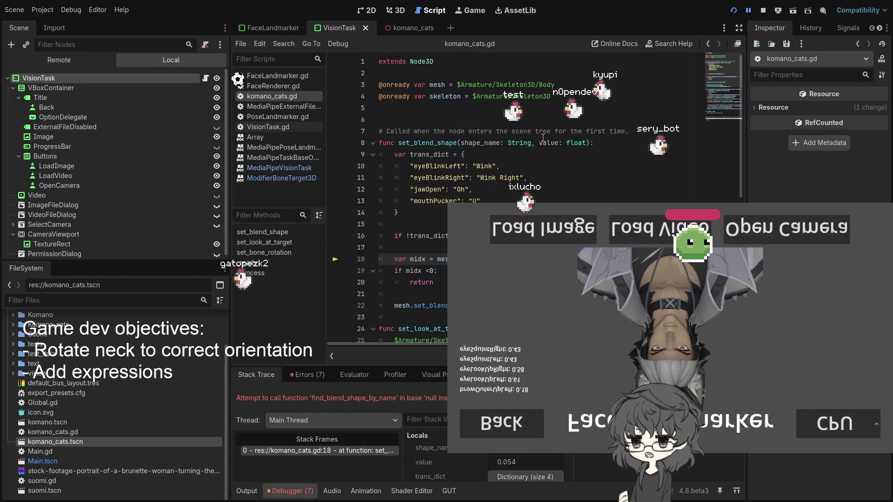
click(763, 10)
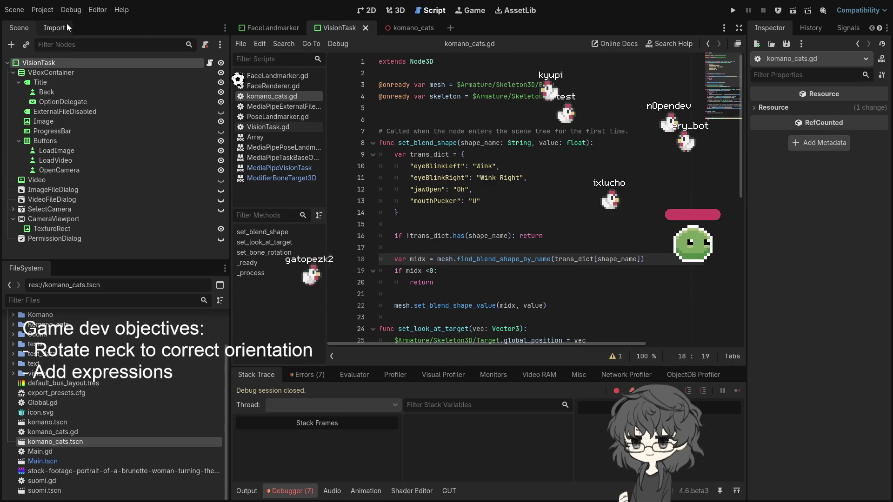
- Change komano_cats.gd paths to $Model/Skeleton3D/Mesh and $Model/Skeleton3D, then save and rerun
click(403, 28)
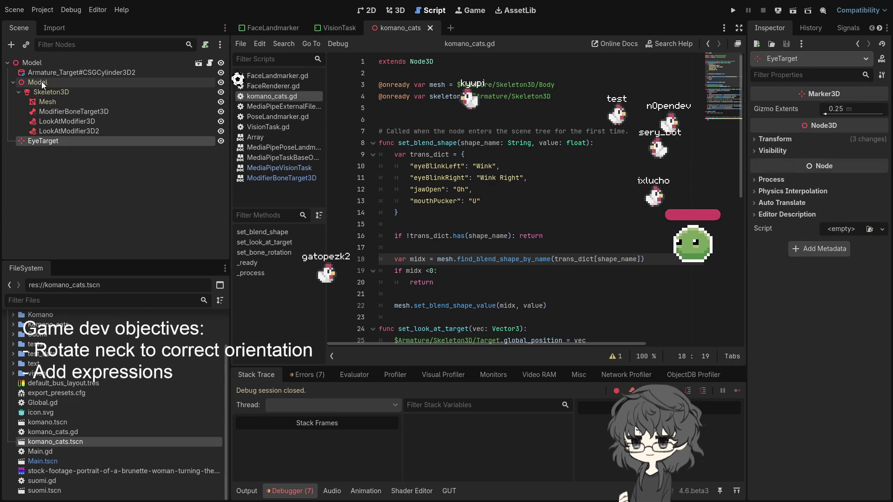
double_click(486, 83)
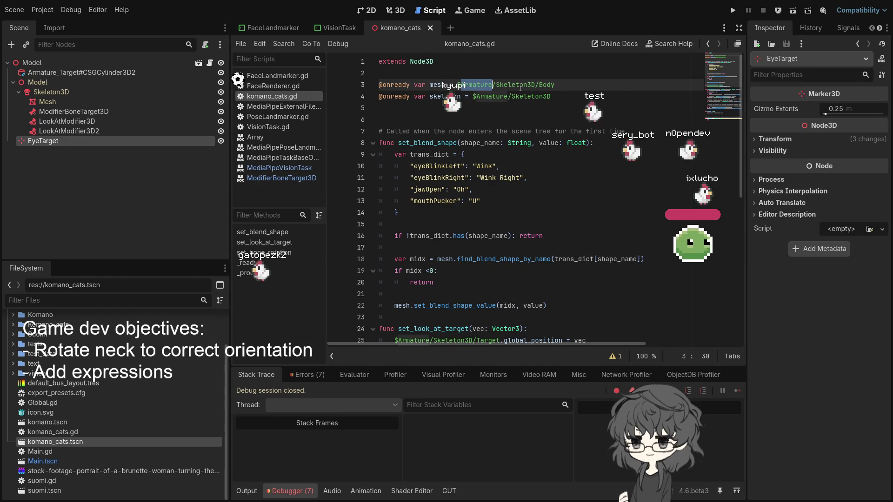
text(Model)
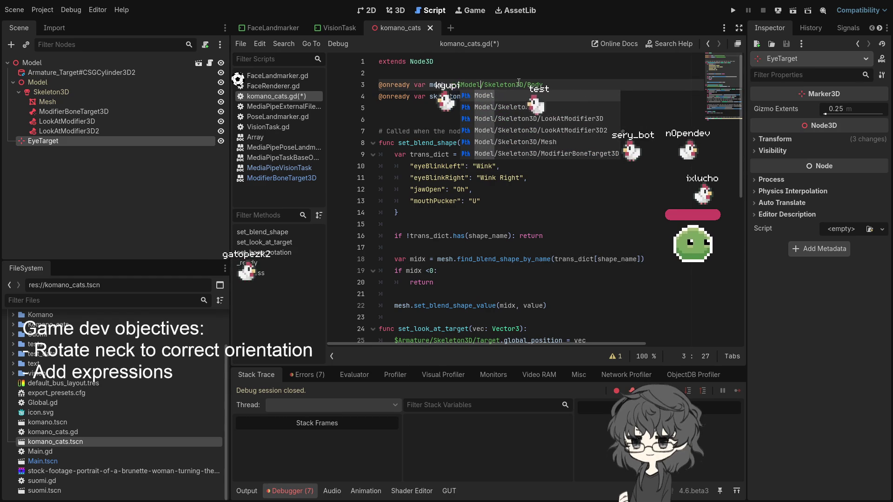
key(Escape)
double_click(490, 97)
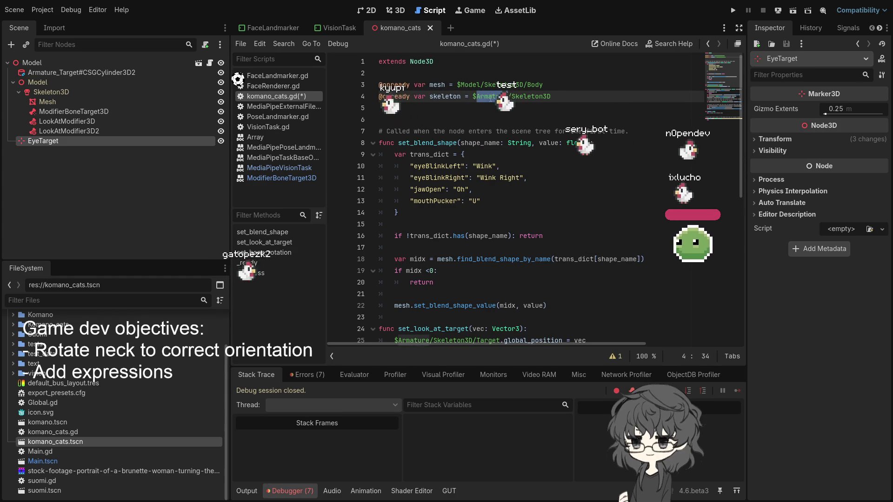
double_click(539, 85)
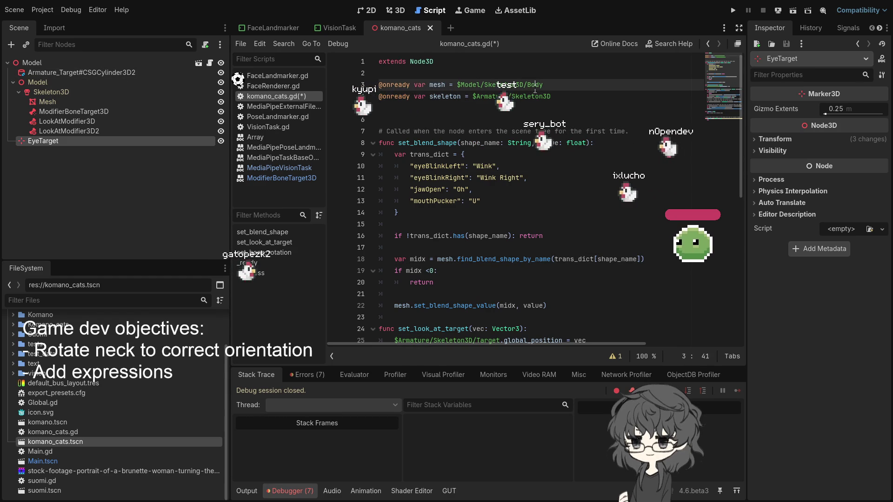
text(Mesh)
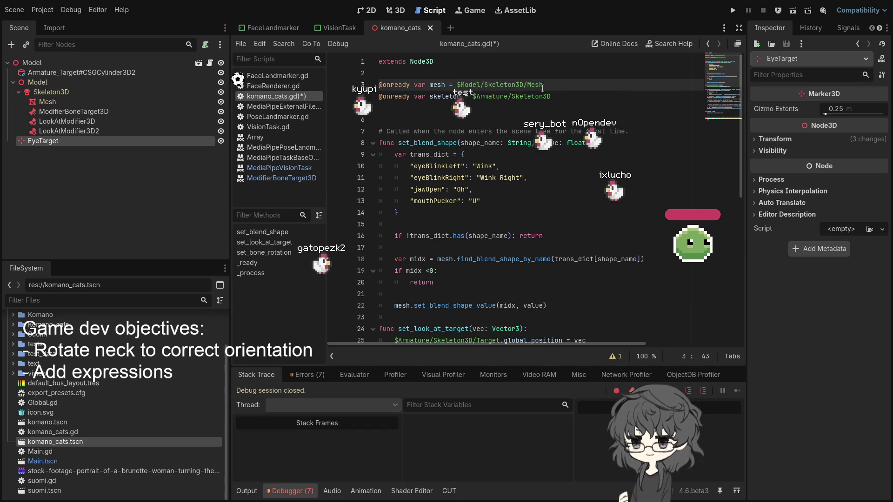
double_click(499, 98)
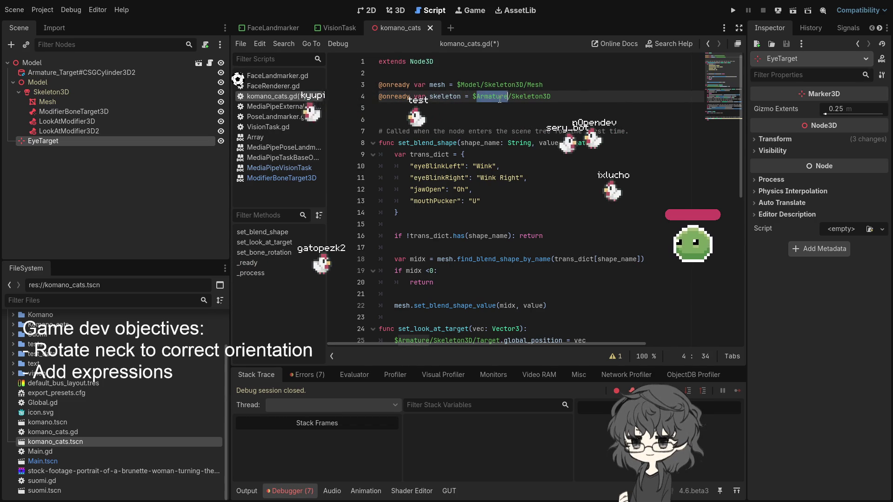
text(Model)
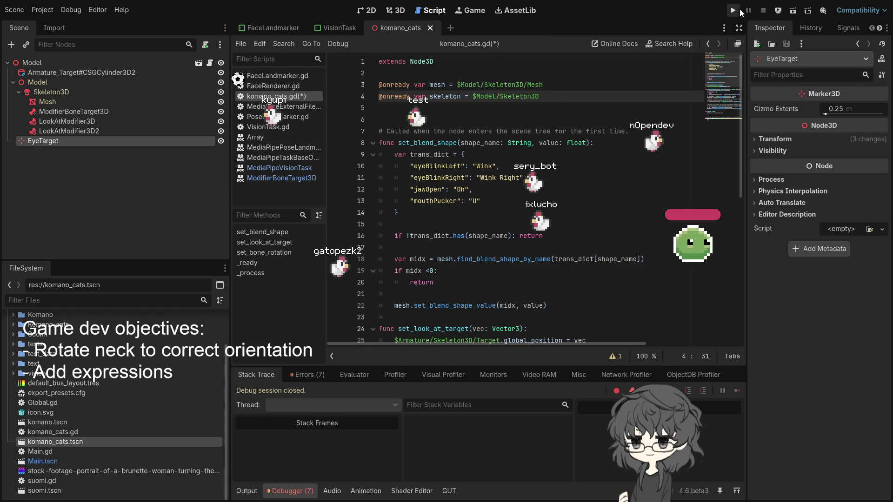
click(733, 10)
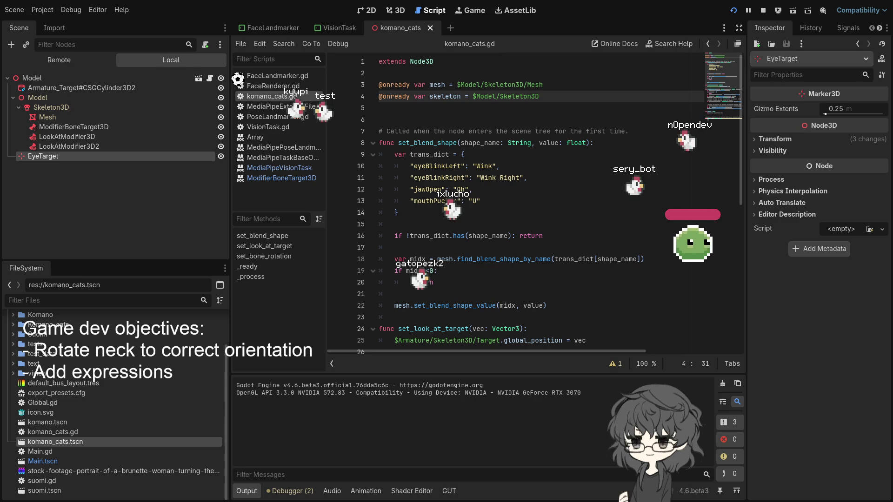
- Open Face Landmarker and start the webcam with a chosen format, showing live blend shape values
click(777, 324)
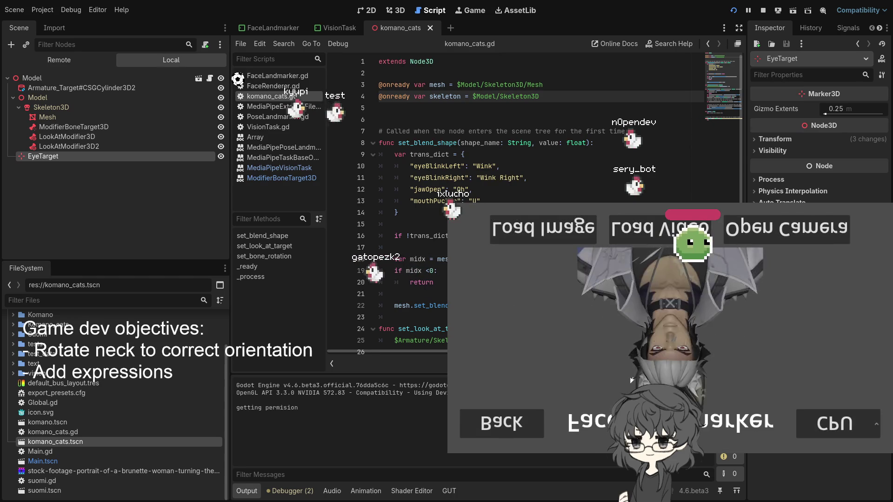
click(783, 236)
click(558, 414)
click(558, 372)
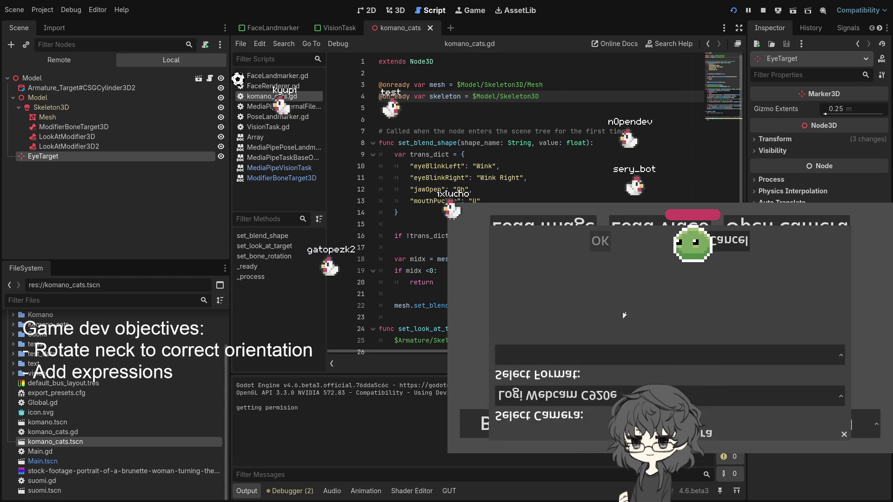
click(610, 344)
click(611, 344)
click(609, 237)
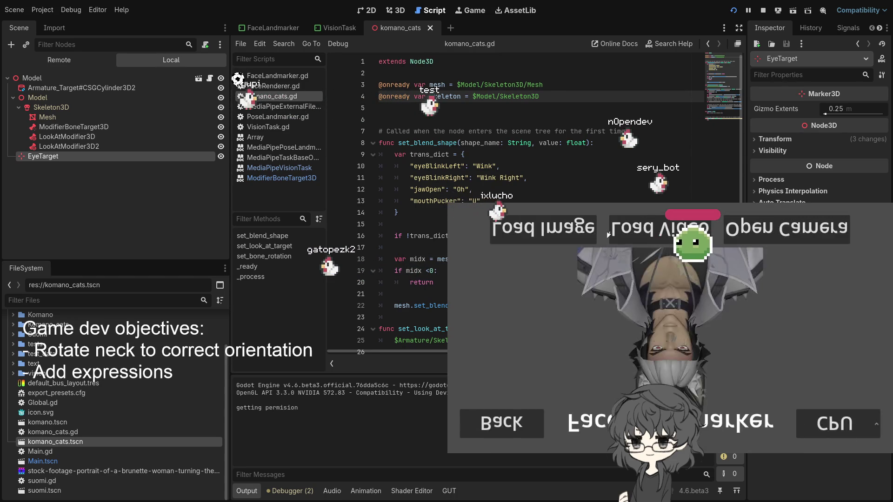
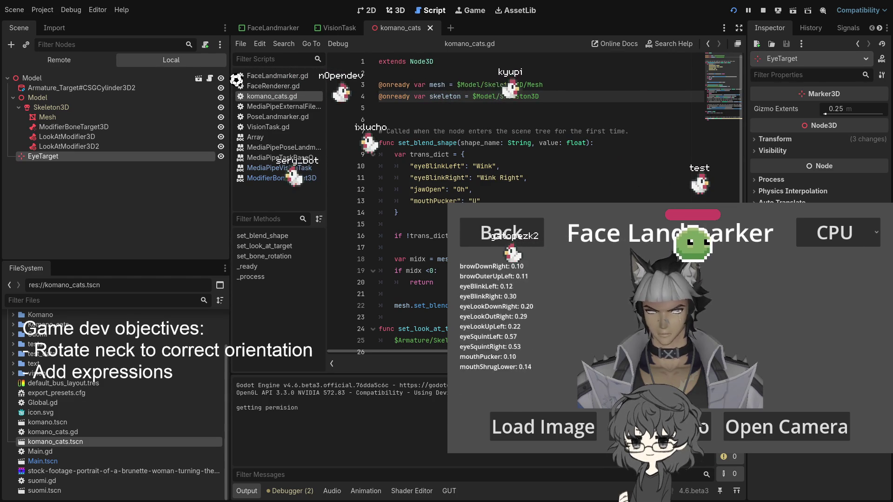
- Switch to the 3D view and bring up the FaceLandmarker scene
key(ctrl+F2)
scroll(514, 139, down, 5)
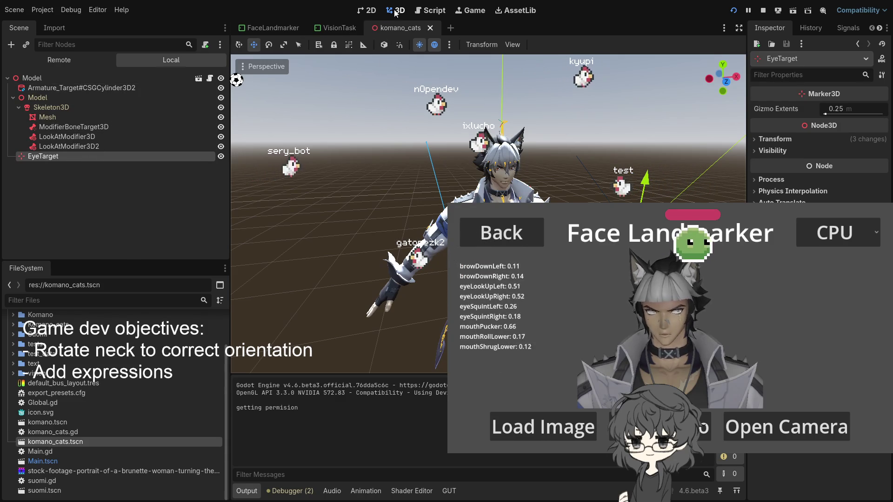
click(336, 29)
click(281, 28)
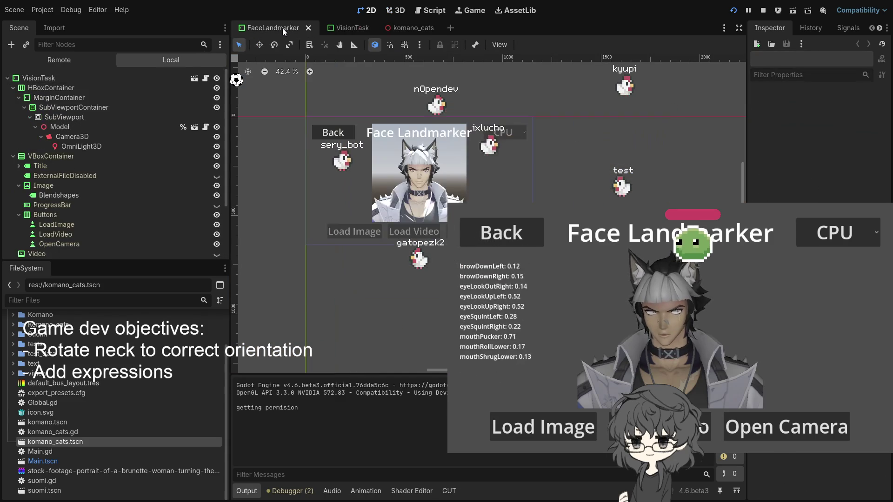
scroll(419, 163, up, 6)
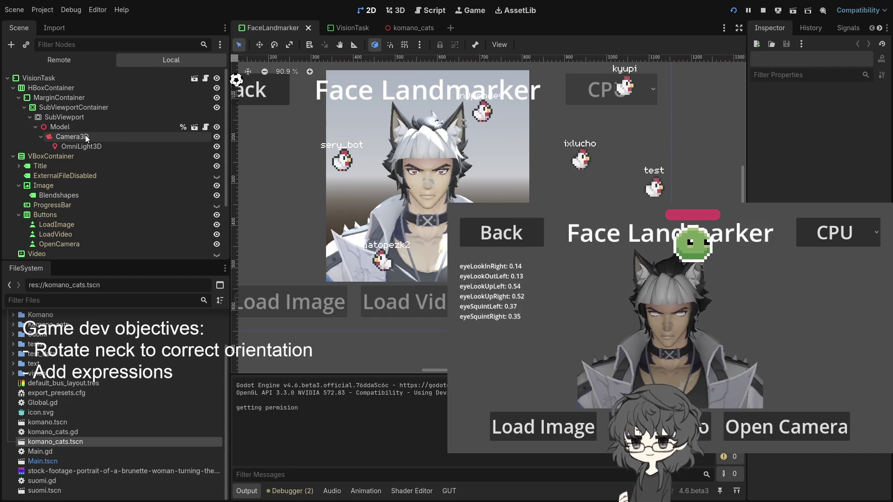
- Select the Model and Camera3D nodes to preview the avatar through the camera
click(94, 143)
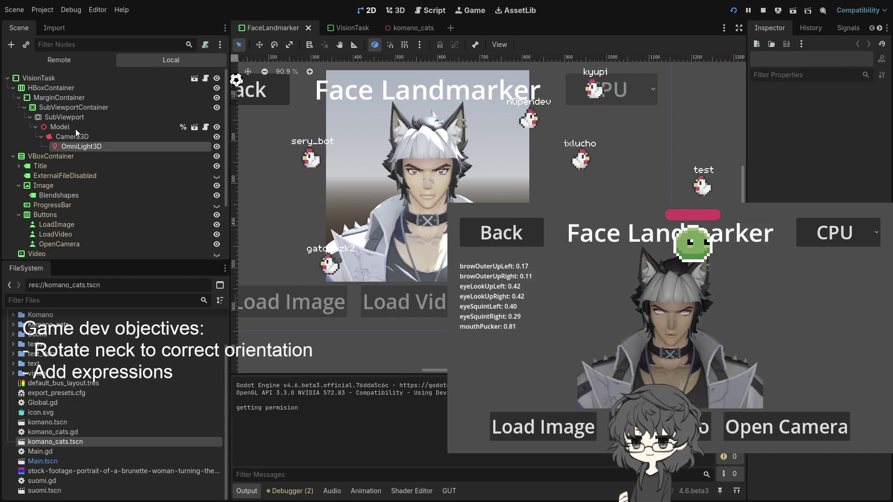
click(77, 130)
scroll(485, 189, up, 5)
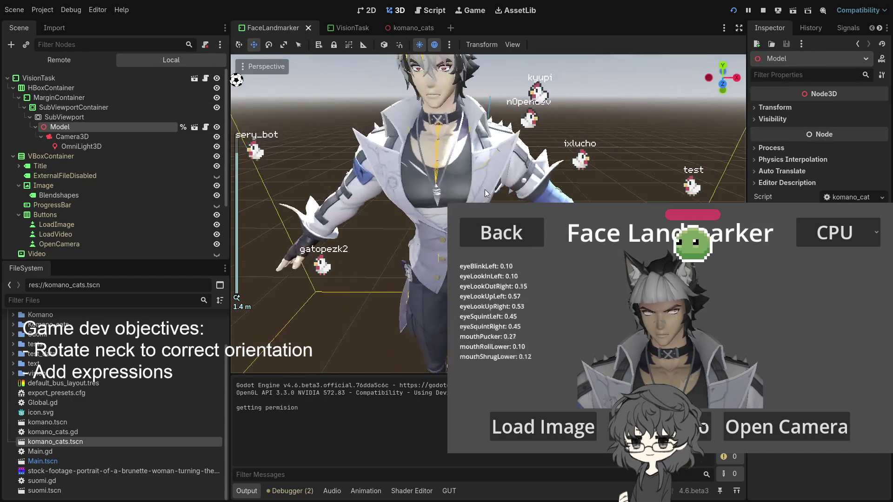
scroll(484, 189, down, 6)
click(483, 198)
scroll(493, 198, up, 8)
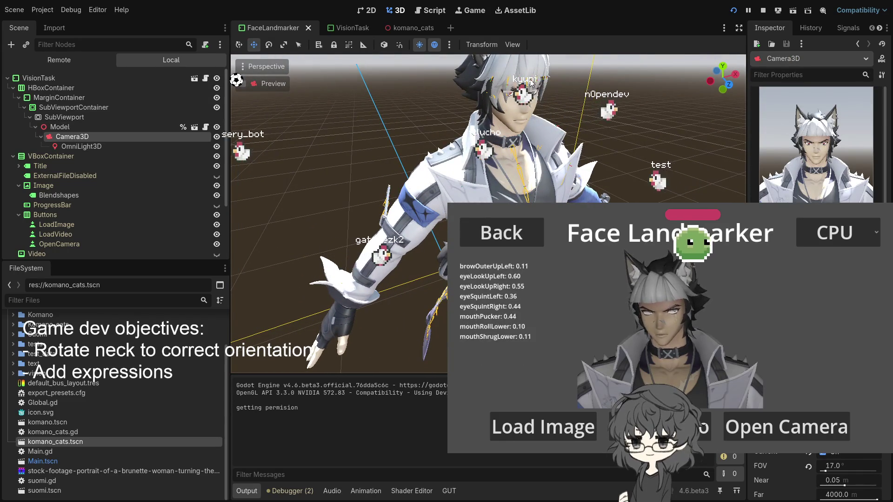
click(532, 81)
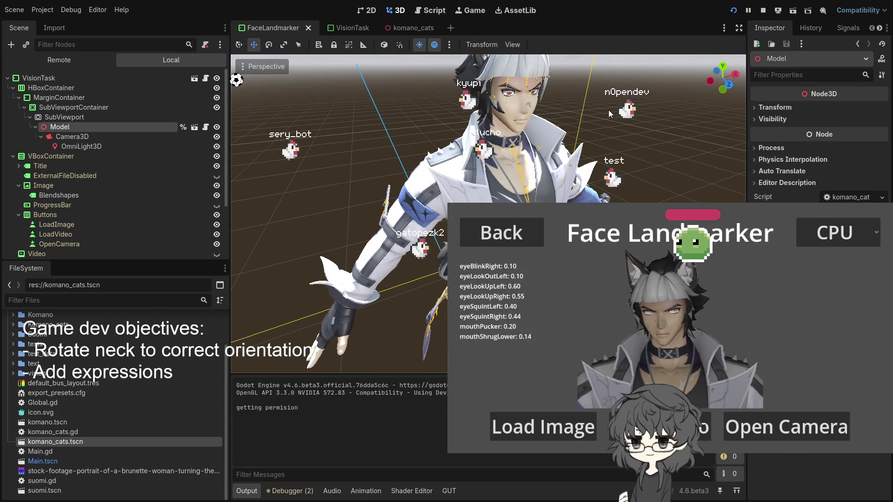
scroll(503, 176, down, 5)
scroll(500, 170, up, 4)
scroll(497, 162, down, 3)
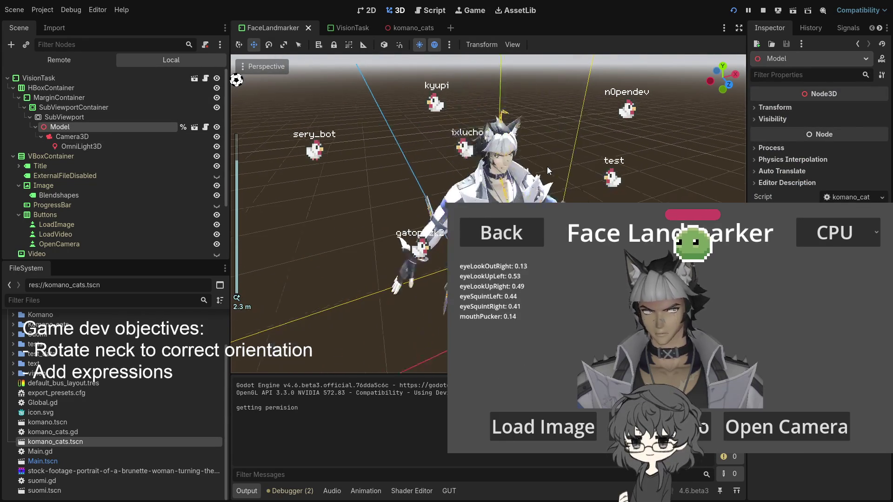
scroll(491, 150, up, 4)
scroll(492, 150, down, 5)
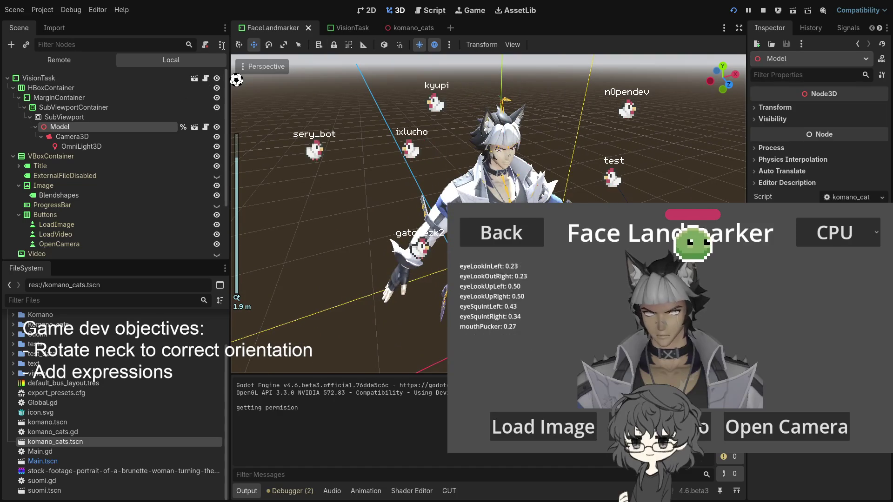
- Undo the accidental Mesh move in komano_cats, then return to FaceLandmarker
click(398, 28)
scroll(407, 79, up, 3)
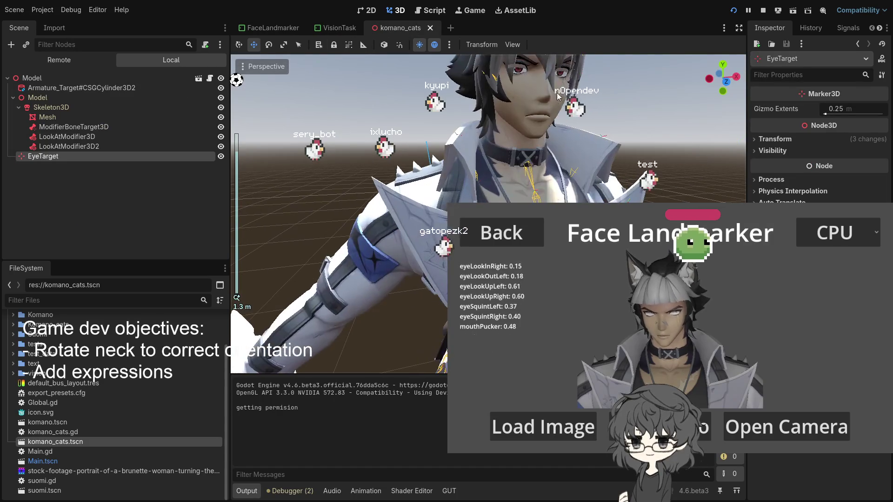
click(537, 78)
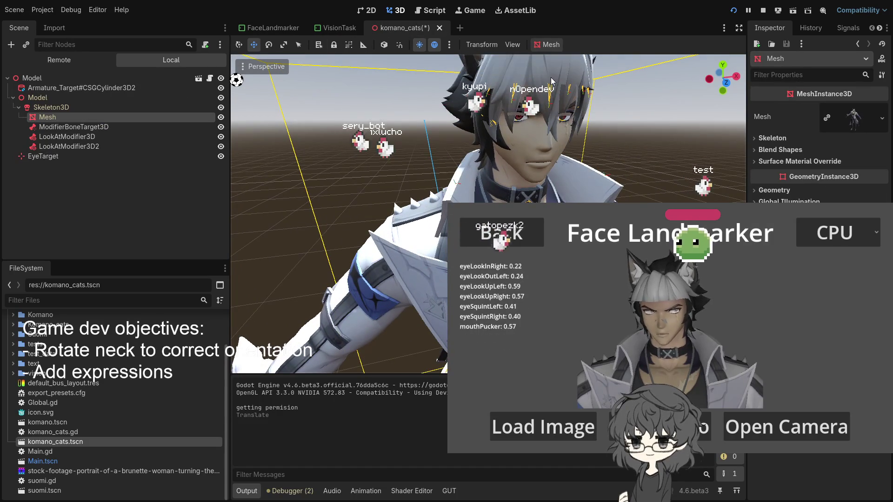
scroll(540, 116, down, 5)
key(ctrl+z)
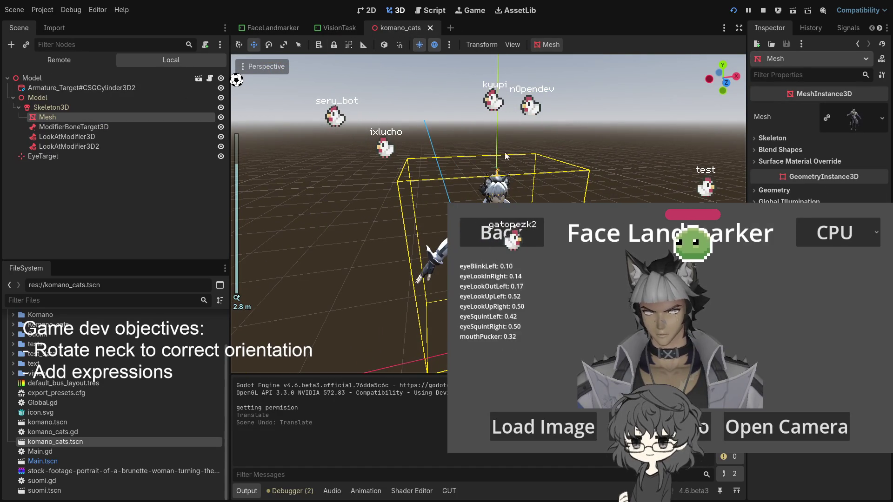
click(279, 27)
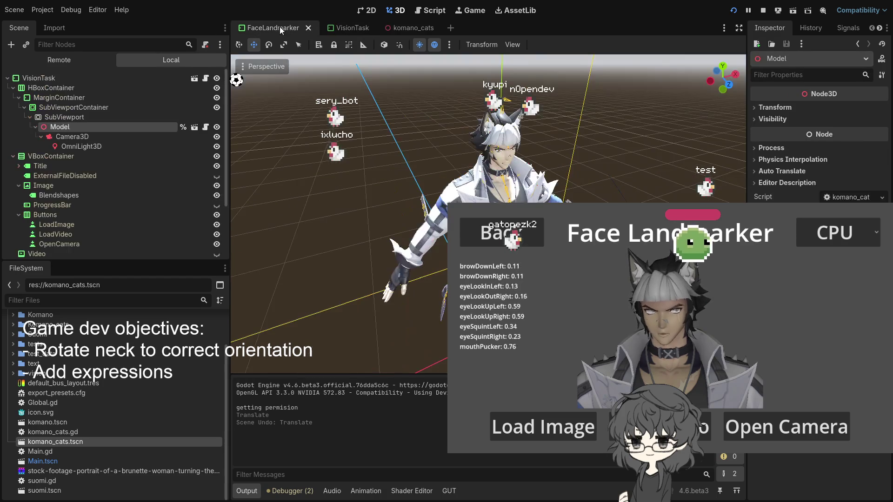
- Close the FaceLandmarker scene, then stop, relaunch and stop the game again
middle_click(280, 27)
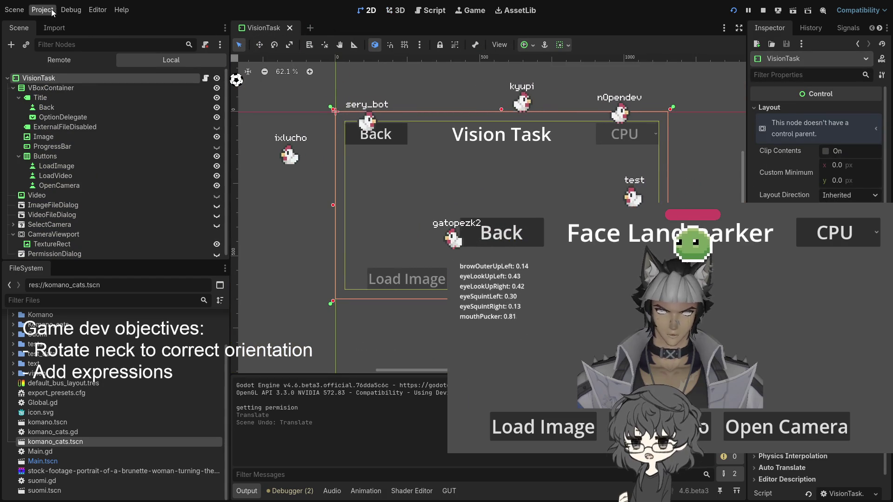
click(763, 10)
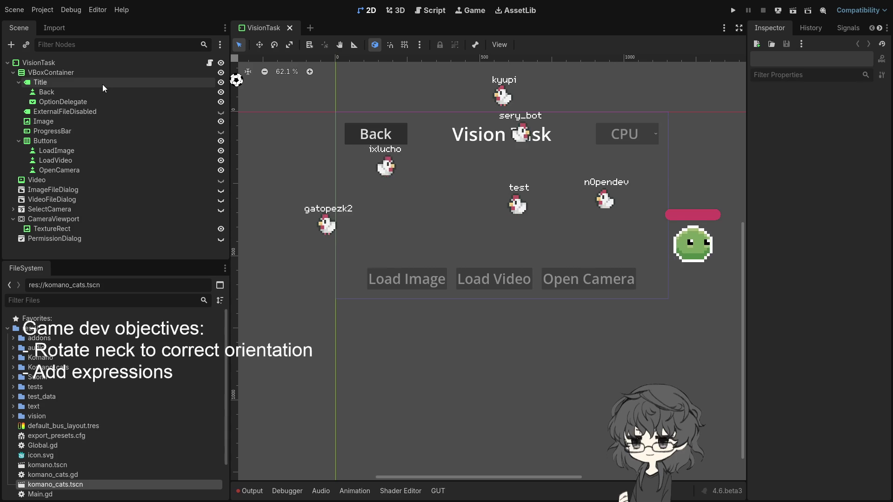
click(733, 10)
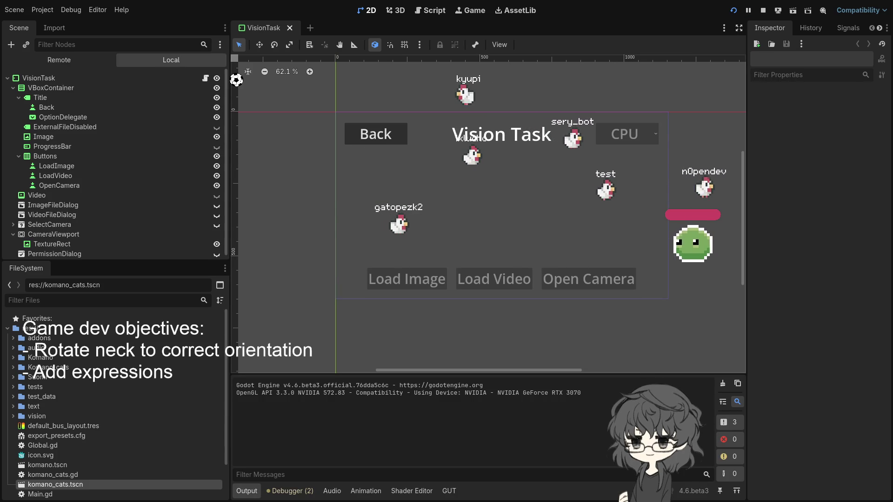
key(F8)
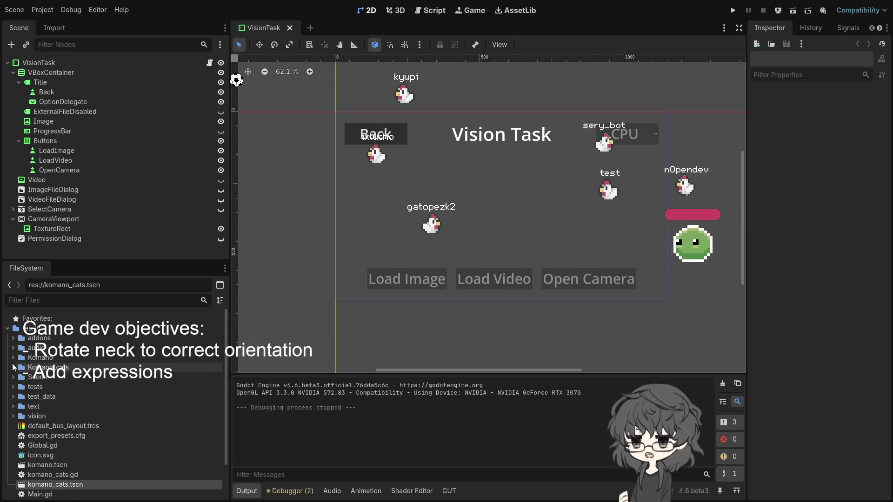
click(395, 10)
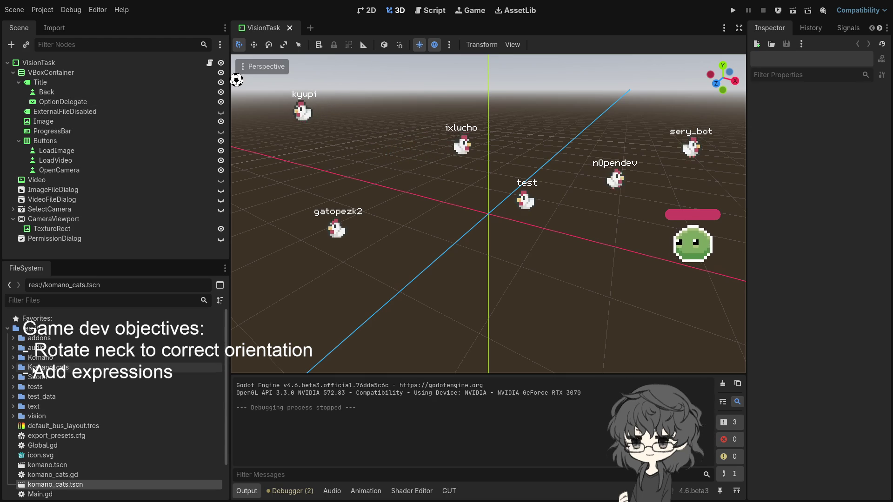
double_click(51, 367)
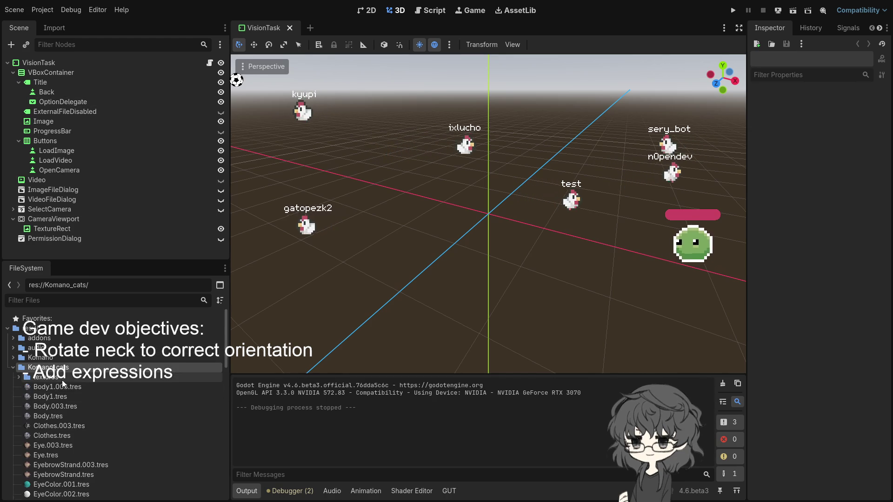
scroll(56, 381, down, 8)
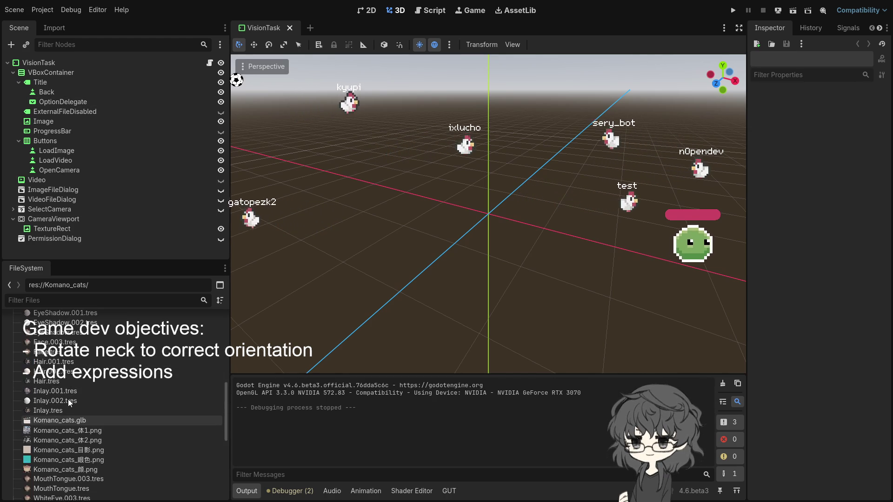
scroll(56, 383, up, 8)
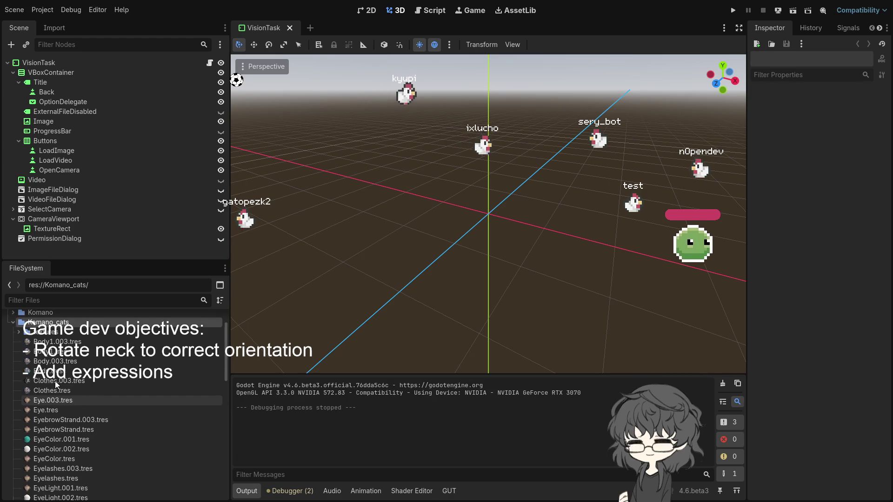
scroll(52, 335, down, 5)
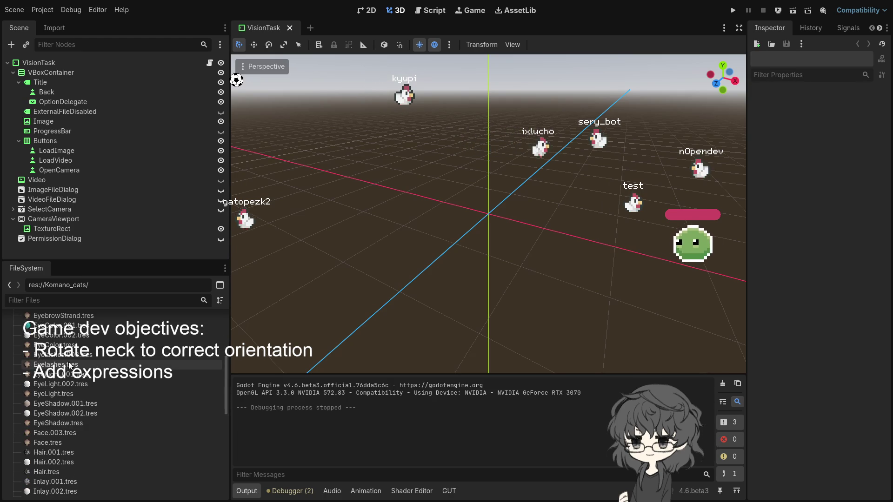
scroll(54, 415, down, 5)
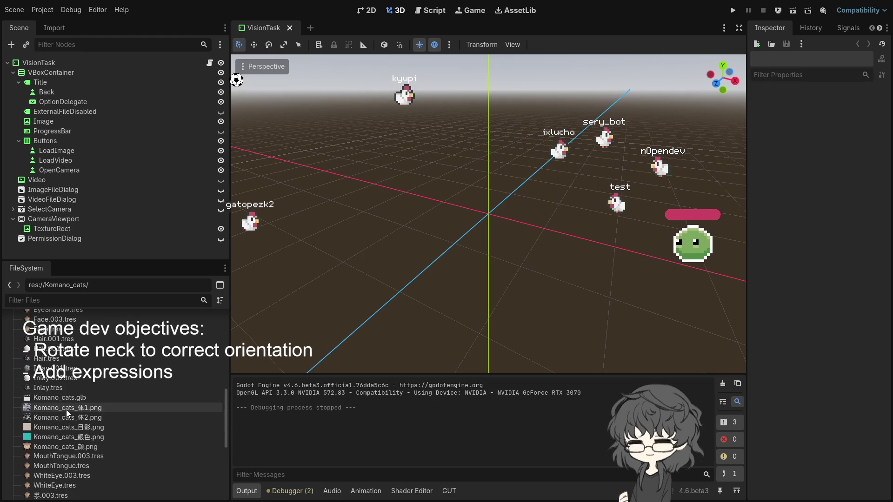
scroll(90, 370, up, 5)
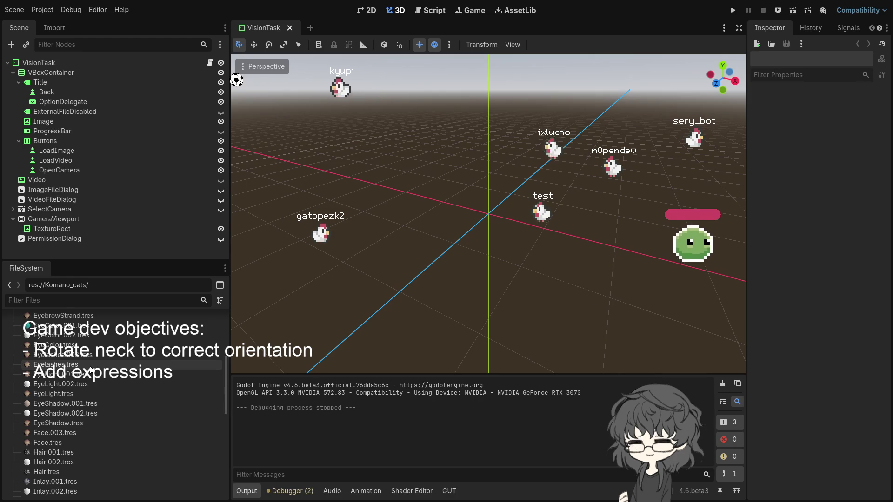
scroll(87, 371, down, 5)
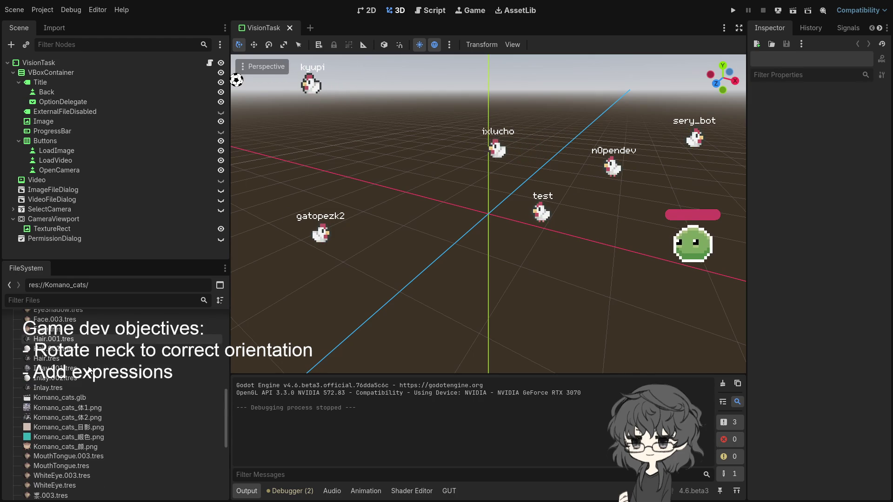
scroll(65, 405, down, 3)
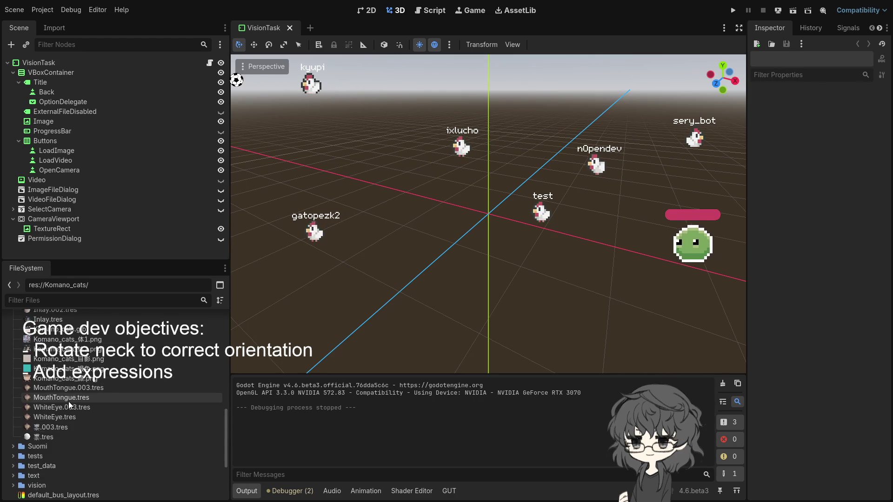
scroll(69, 401, up, 15)
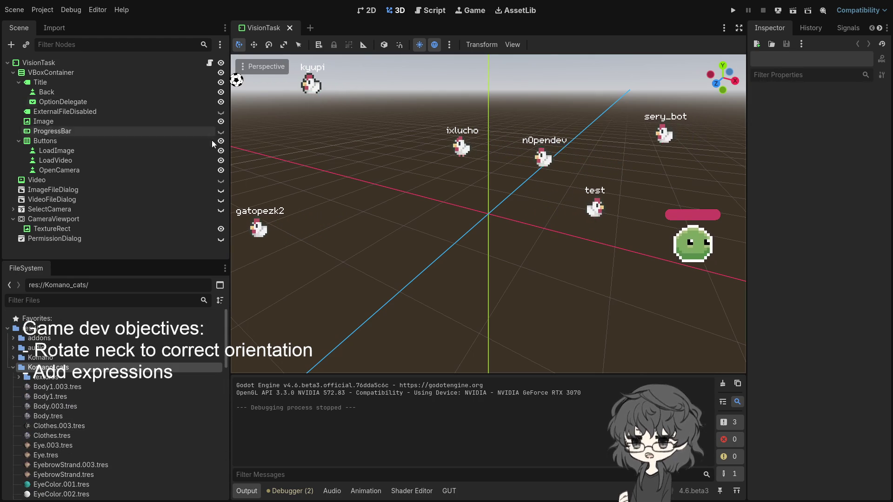
scroll(141, 401, down, 10)
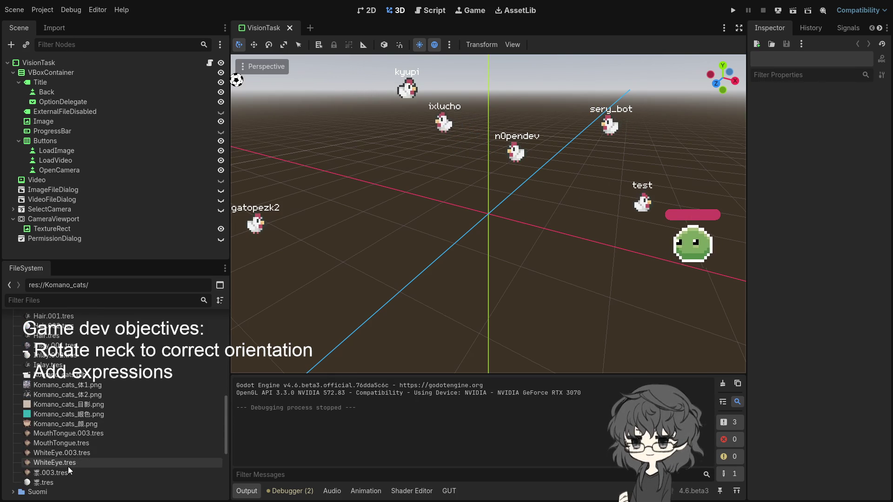
scroll(78, 437, up, 3)
scroll(82, 428, up, 5)
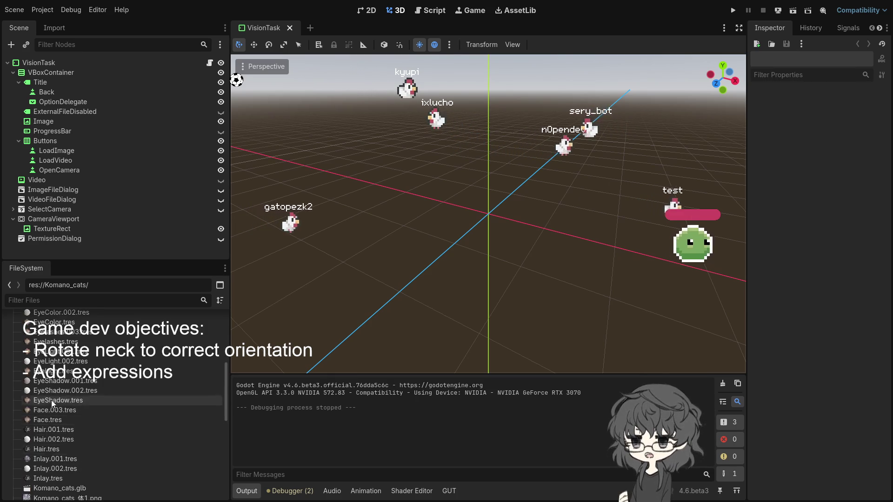
scroll(58, 402, up, 3)
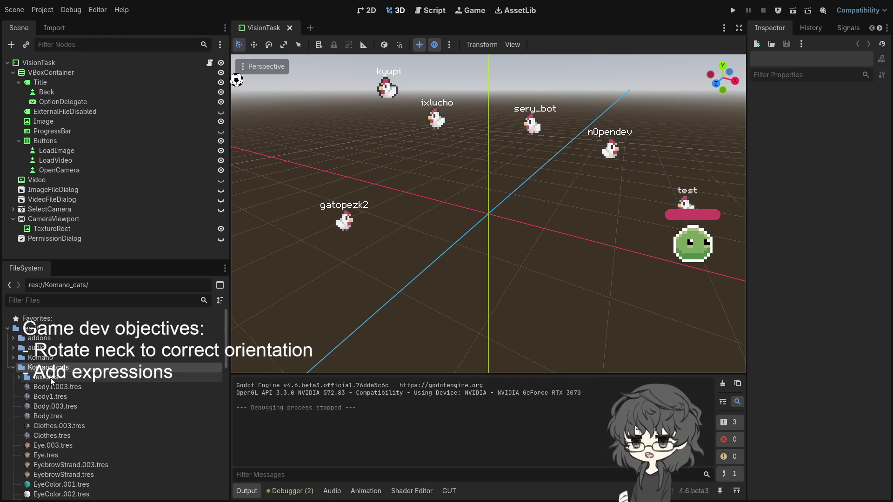
scroll(71, 386, down, 8)
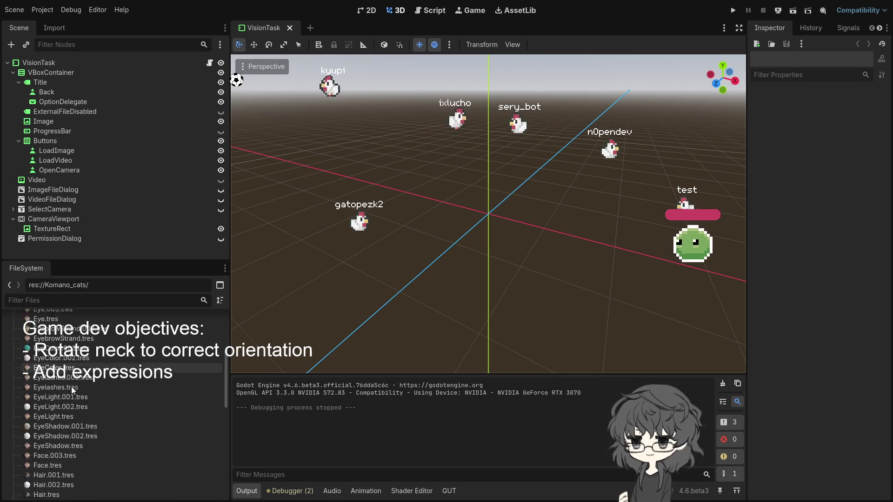
scroll(72, 387, down, 5)
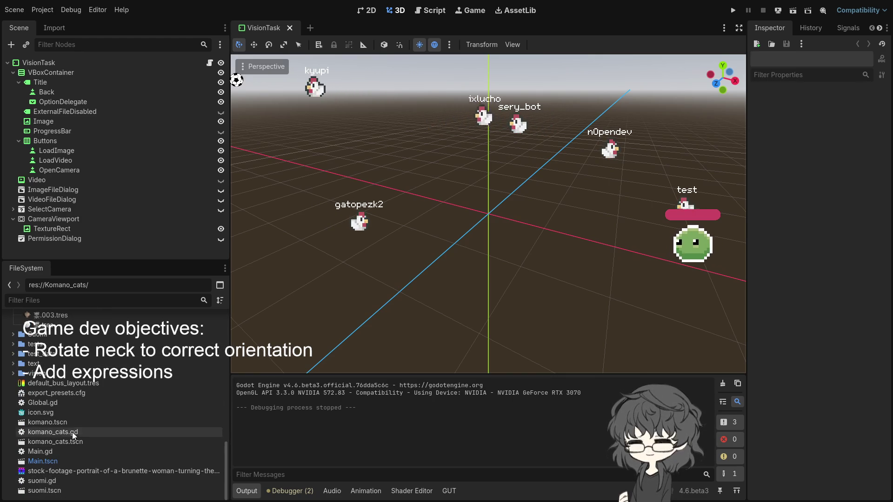
- Open komano_cats.tscn and orbit the viewport to a near-front view of the face
click(57, 444)
double_click(57, 445)
scroll(610, 192, up, 5)
scroll(610, 191, down, 4)
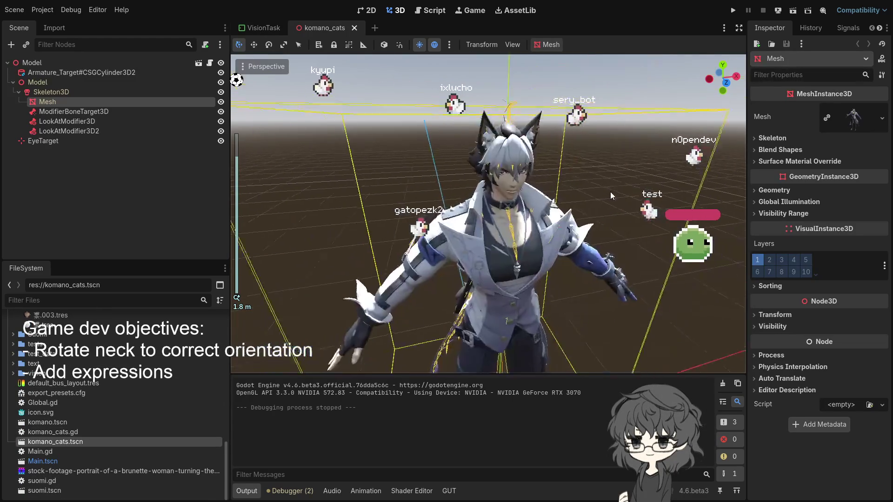
scroll(598, 188, up, 4)
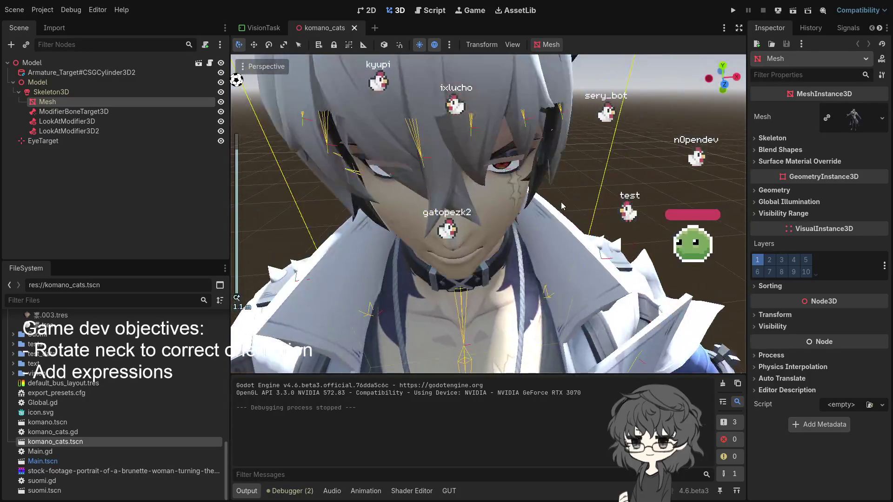
mouse_move(468, 130)
mouse_down()
mouse_move(488, 131)
mouse_move(476, 130)
mouse_move(494, 116)
mouse_move(430, 134)
mouse_up()
mouse_move(364, 143)
mouse_down()
mouse_move(475, 151)
mouse_move(462, 156)
mouse_up()
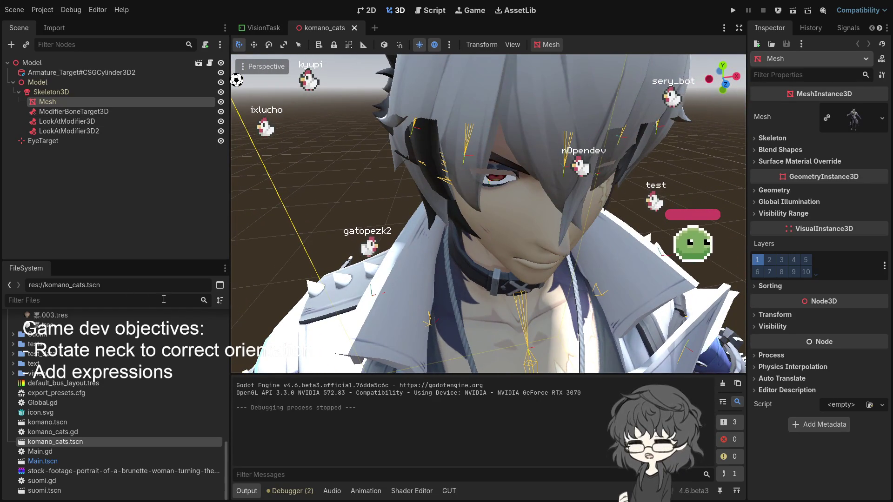
- Browse the FileSystem dock and select the Hair.001.tres material
click(61, 431)
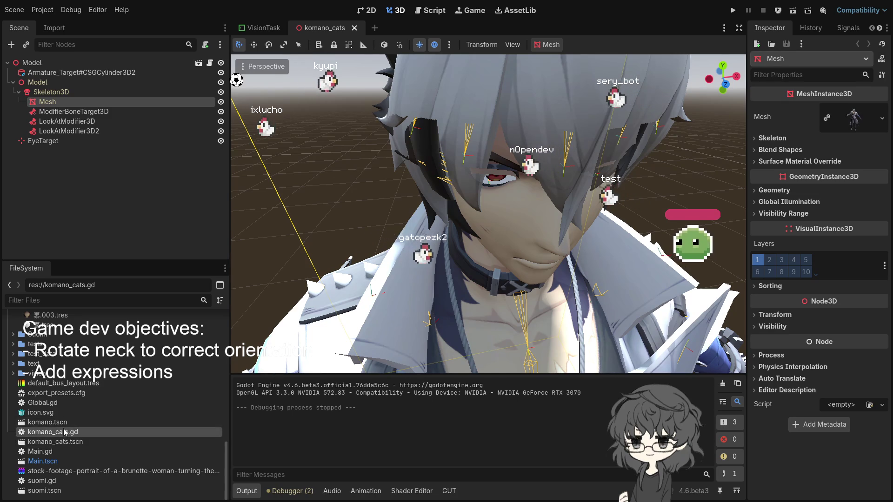
scroll(67, 423, up, 5)
scroll(75, 384, up, 10)
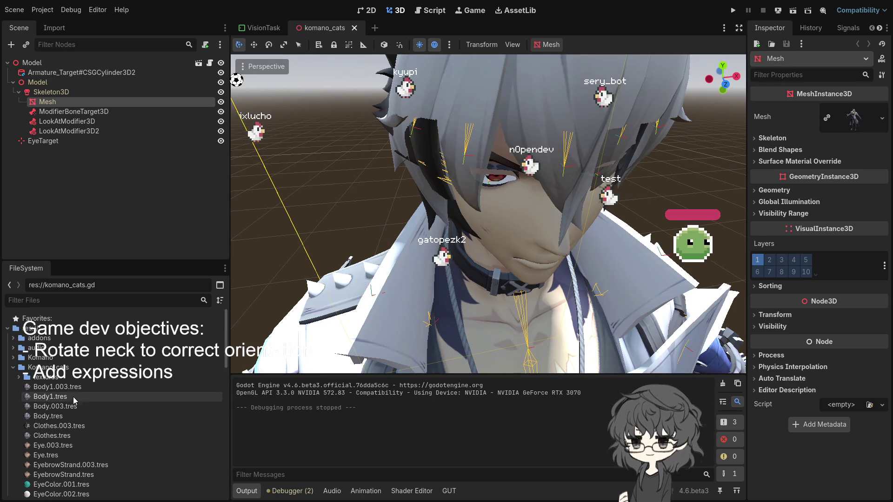
scroll(70, 400, down, 5)
scroll(72, 404, down, 3)
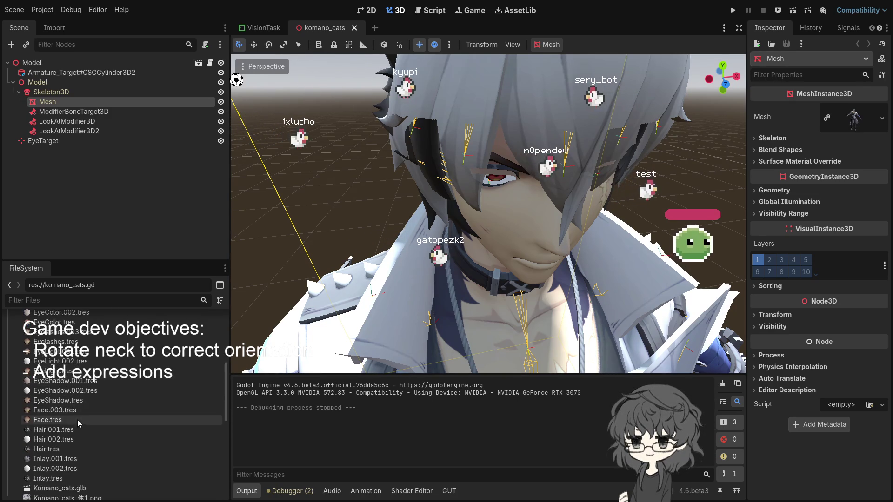
click(51, 432)
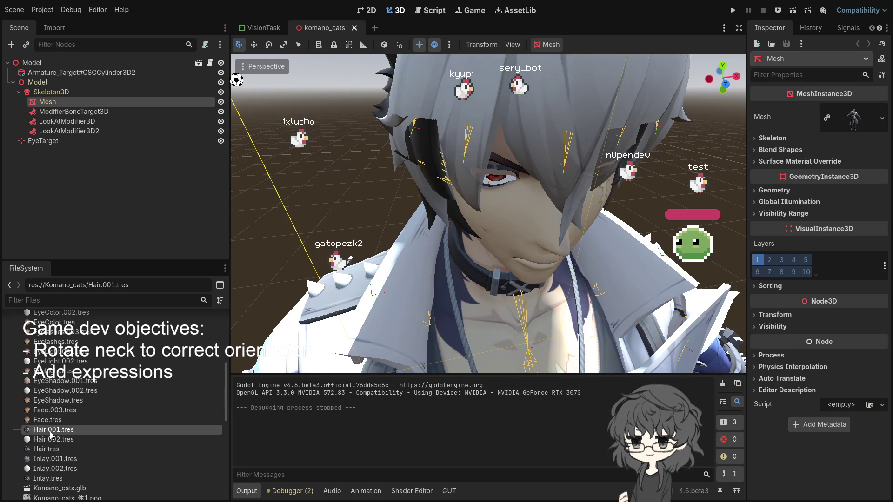
- Open Hair.001.tres and look through its Roughness, Vertex Color and Albedo sections
double_click(46, 430)
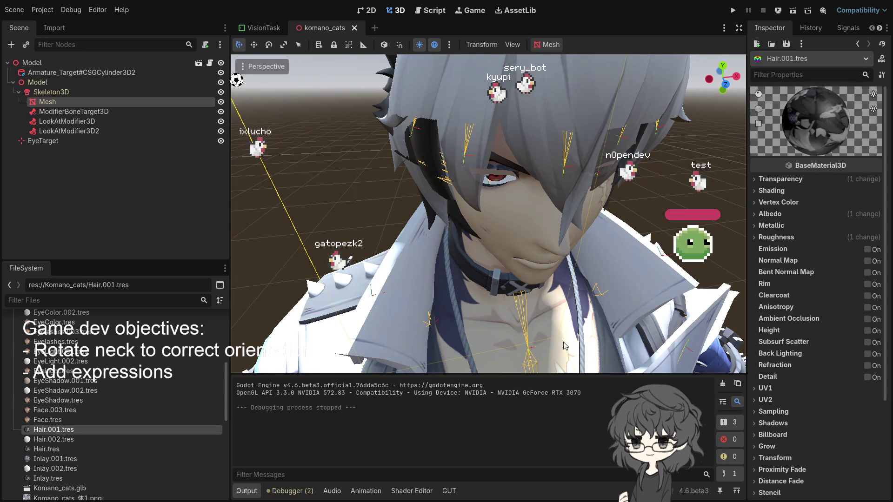
click(774, 238)
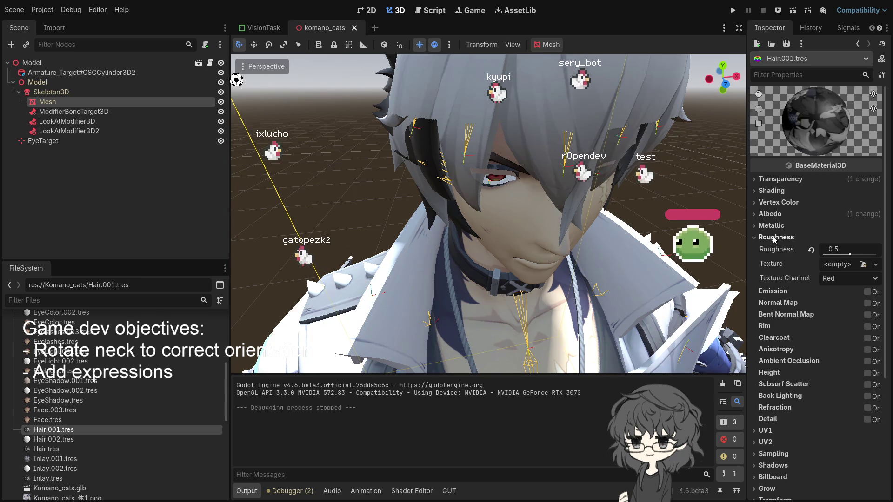
click(774, 238)
click(774, 203)
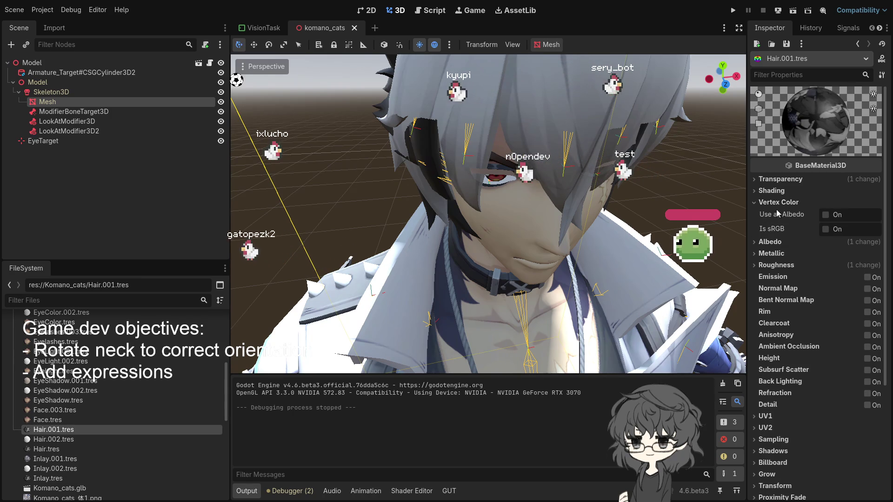
click(781, 202)
click(772, 215)
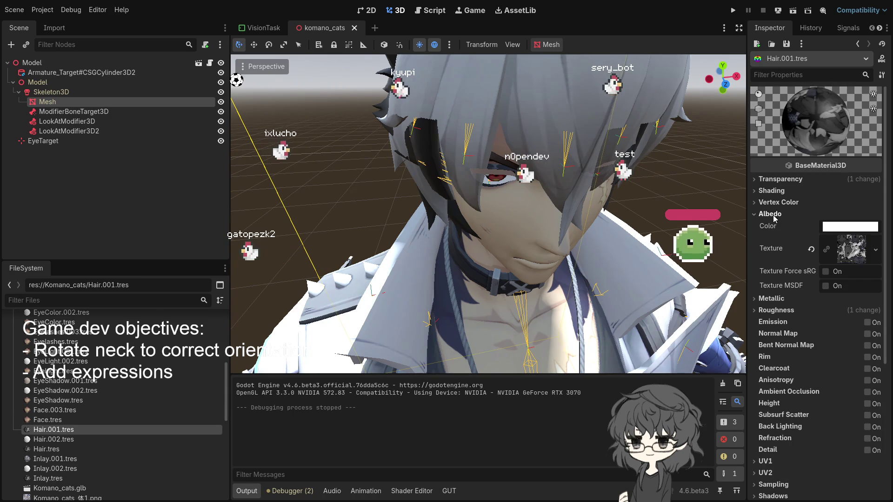
- Reset Hair.001 Transparency to Disabled, orbit to a front view and run the project
click(780, 180)
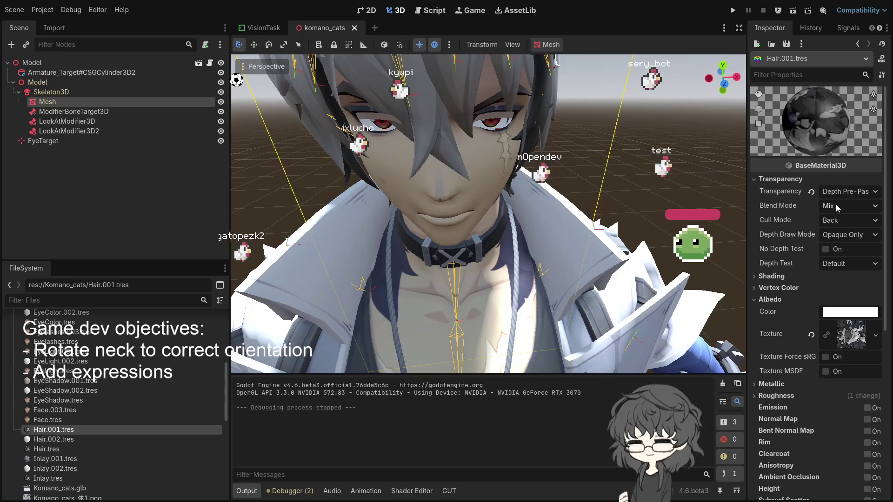
scroll(590, 186, down, 4)
scroll(614, 191, up, 4)
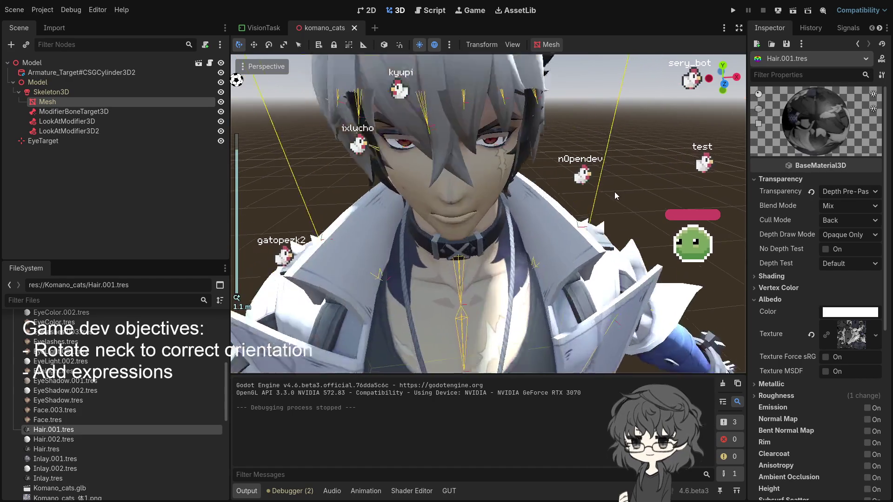
scroll(615, 192, down, 4)
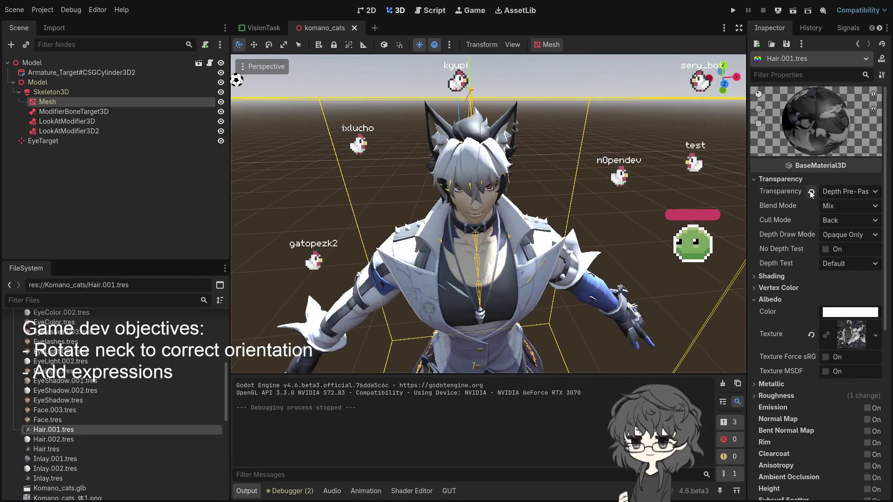
click(811, 192)
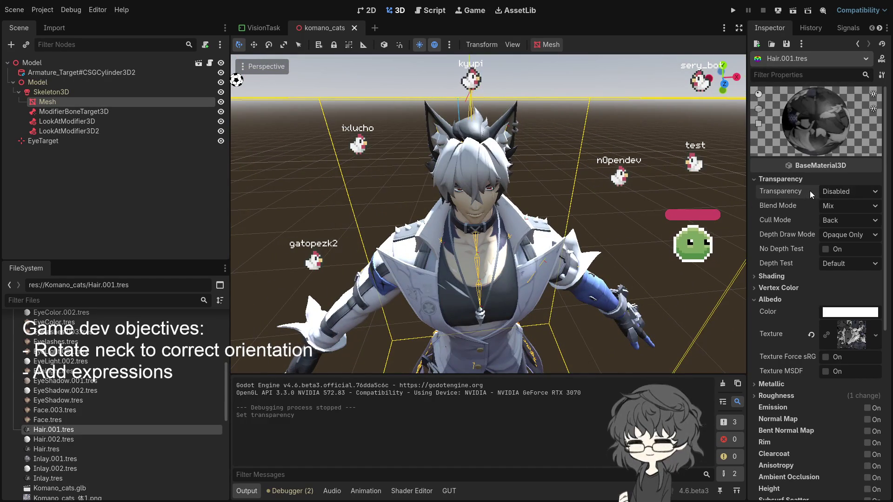
scroll(609, 194, up, 4)
scroll(623, 199, down, 4)
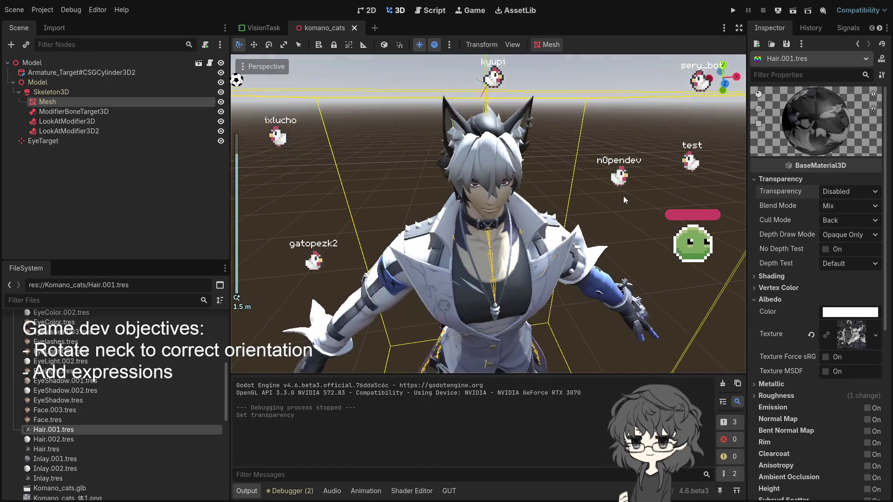
mouse_move(623, 196)
mouse_down()
mouse_move(591, 179)
mouse_move(654, 162)
mouse_up()
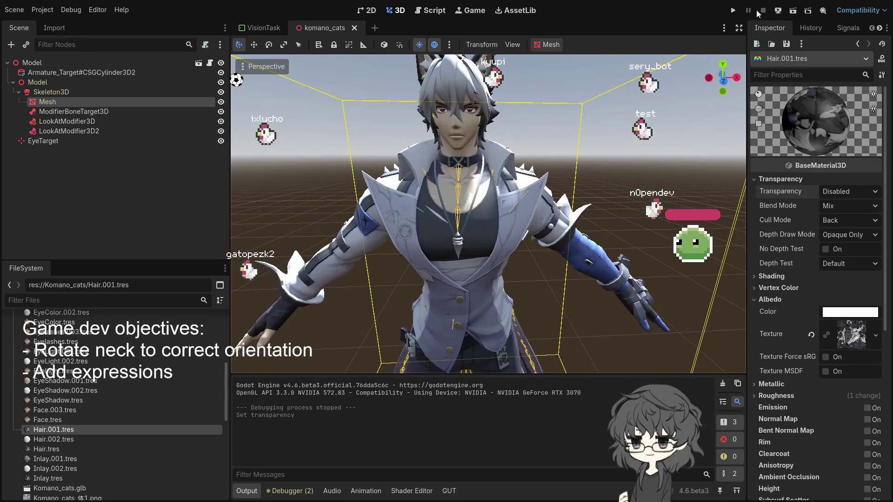
click(733, 11)
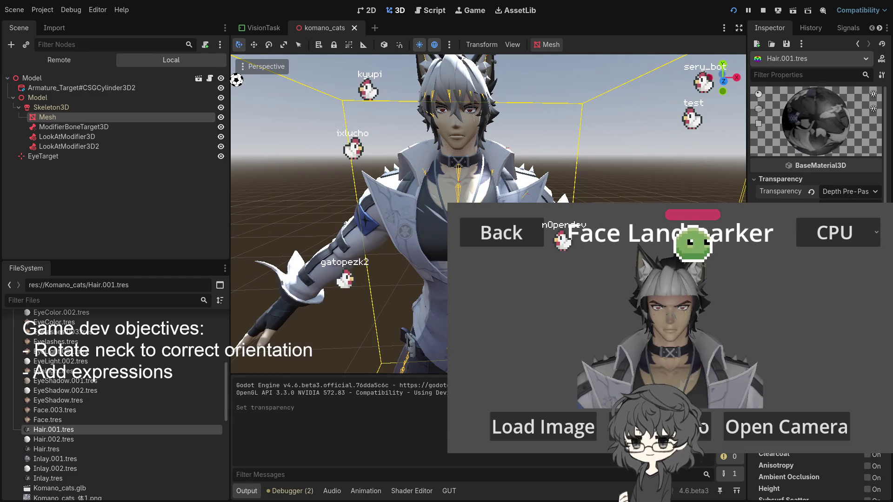
- Open Hair.002.tres, set its Transparency to Depth Pre-Pass, and frame the model
scroll(565, 168, up, 6)
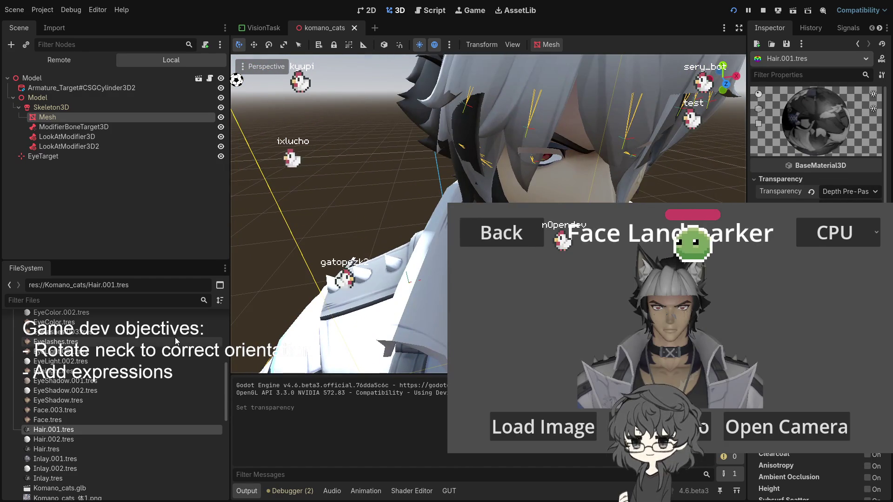
click(66, 440)
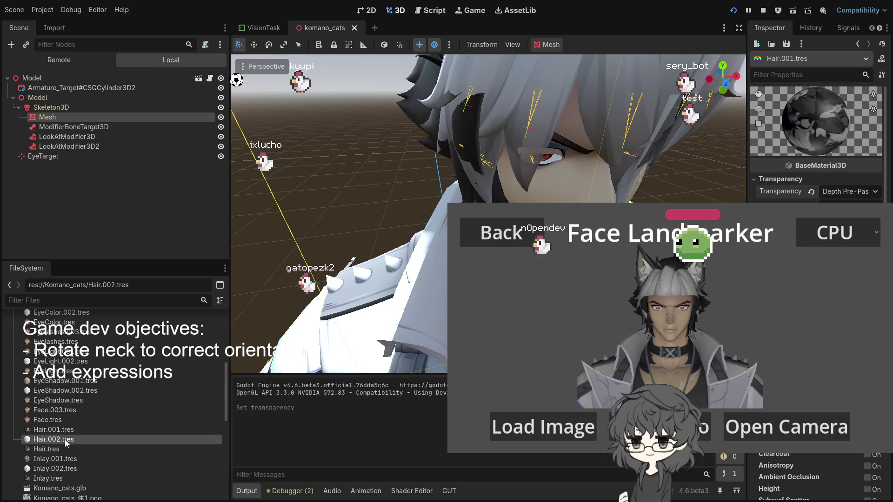
double_click(66, 440)
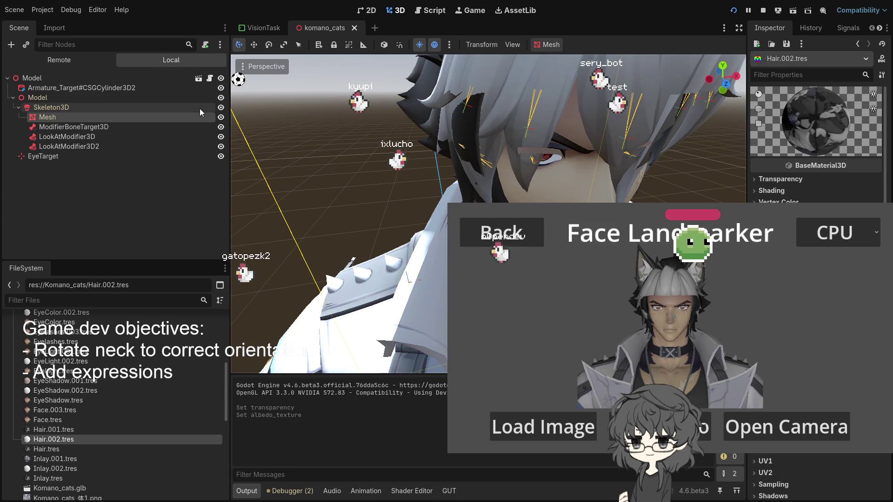
click(776, 179)
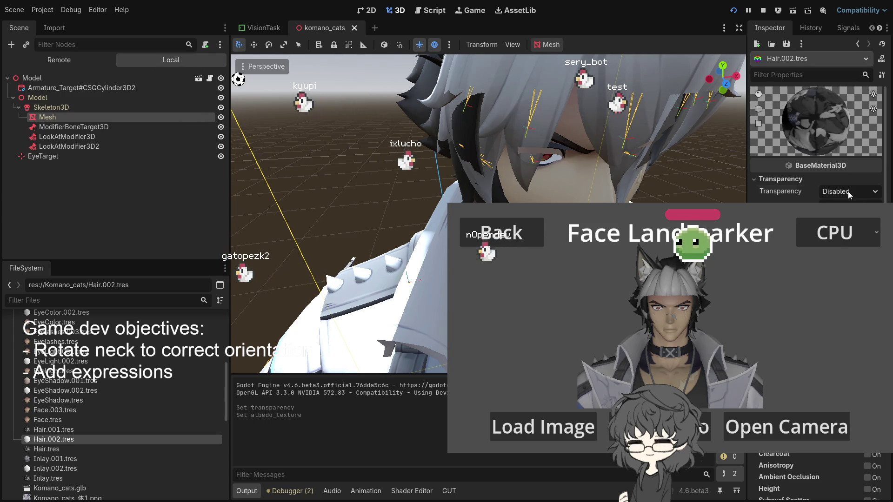
key(f)
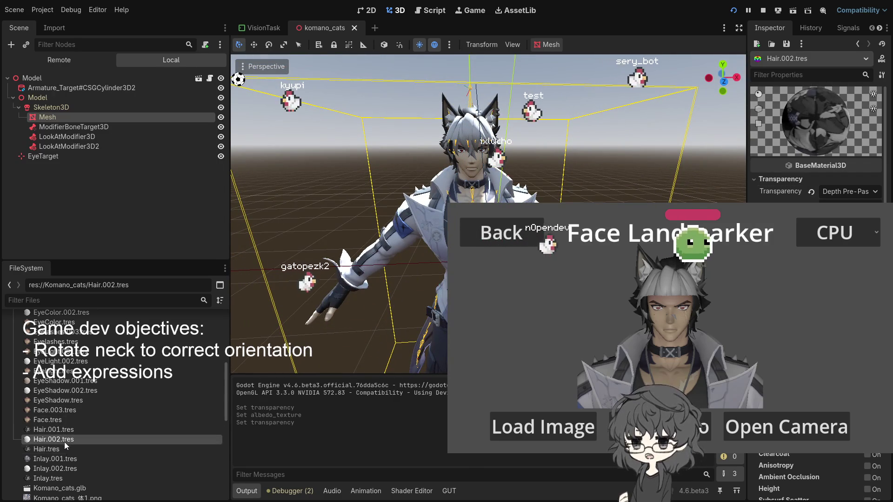
- Give Hair.tres Depth Pre-Pass transparency, recheck Hair.002, then close the komano_cats scene
click(52, 449)
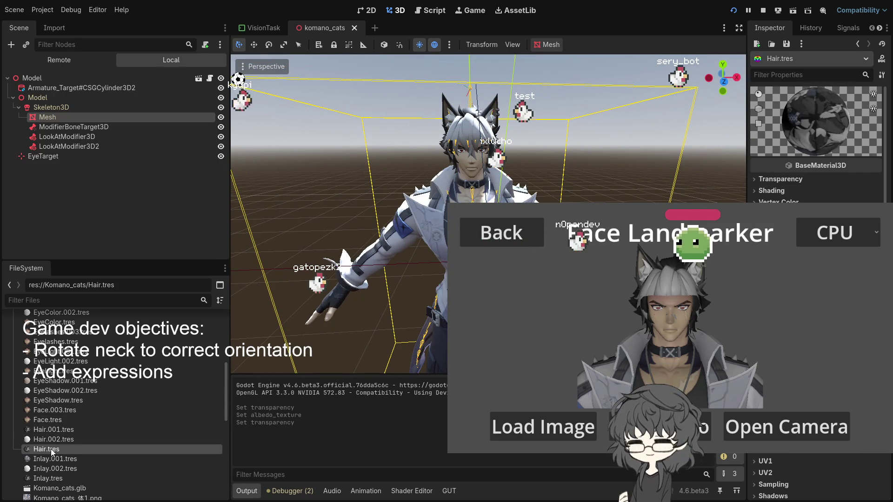
click(784, 180)
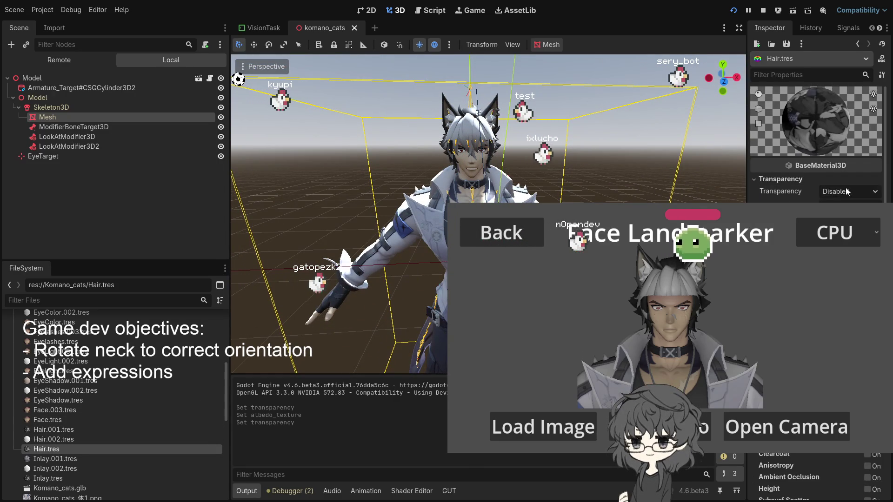
scroll(527, 183, up, 5)
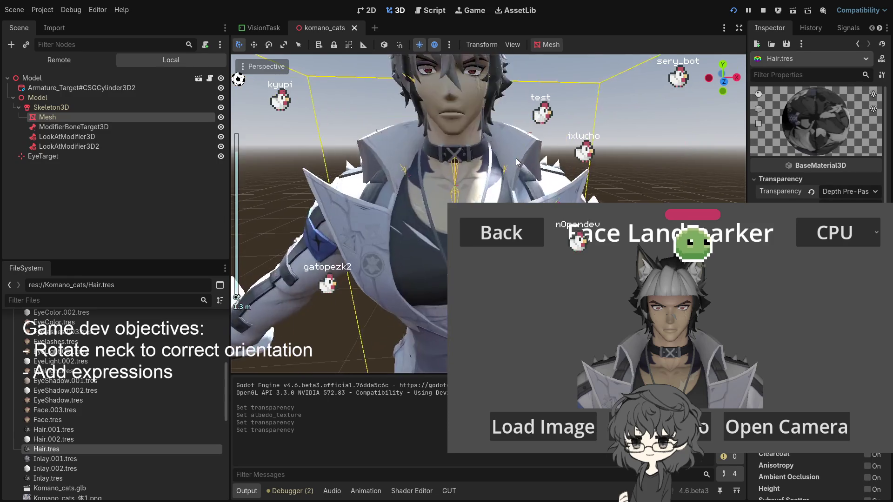
scroll(536, 188, down, 2)
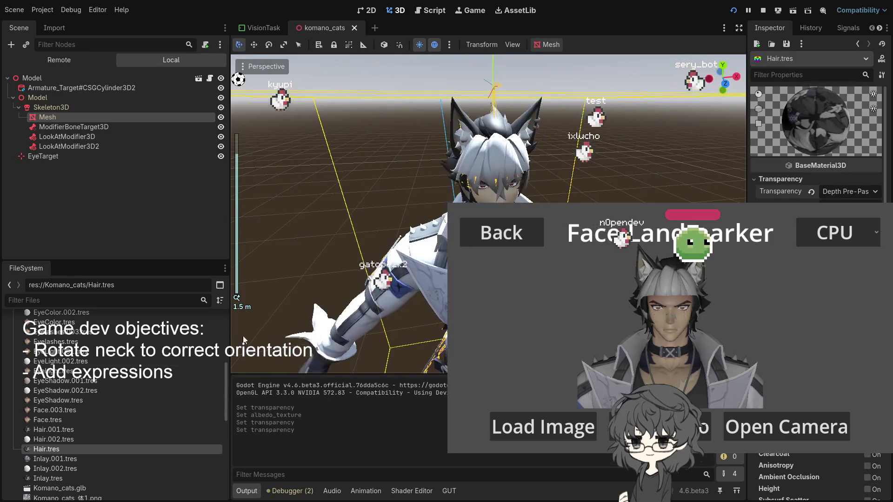
scroll(91, 427, up, 2)
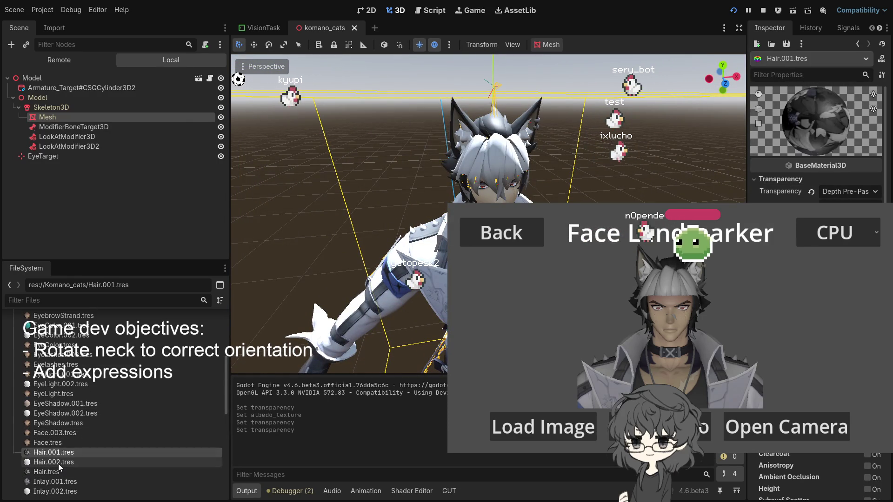
click(58, 464)
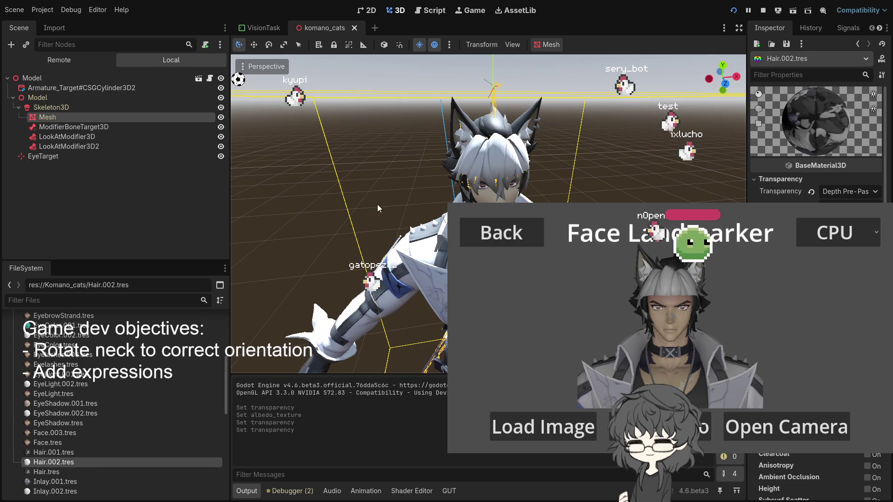
click(358, 200)
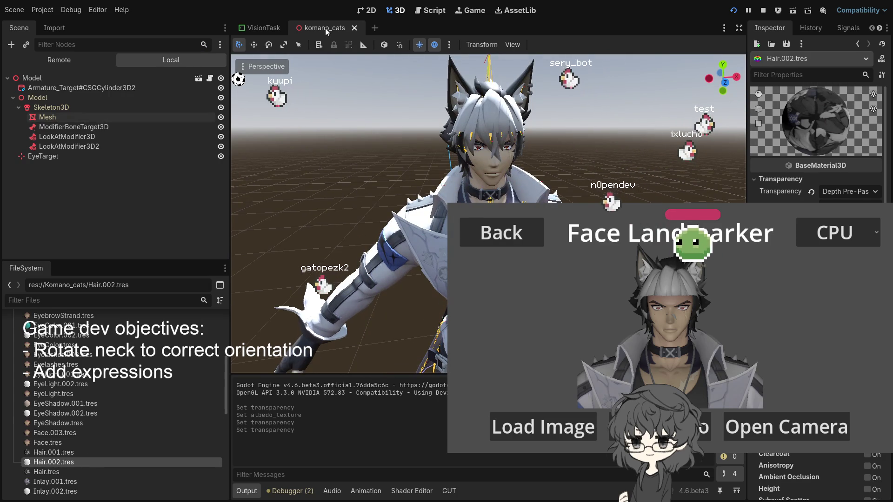
middle_click(325, 28)
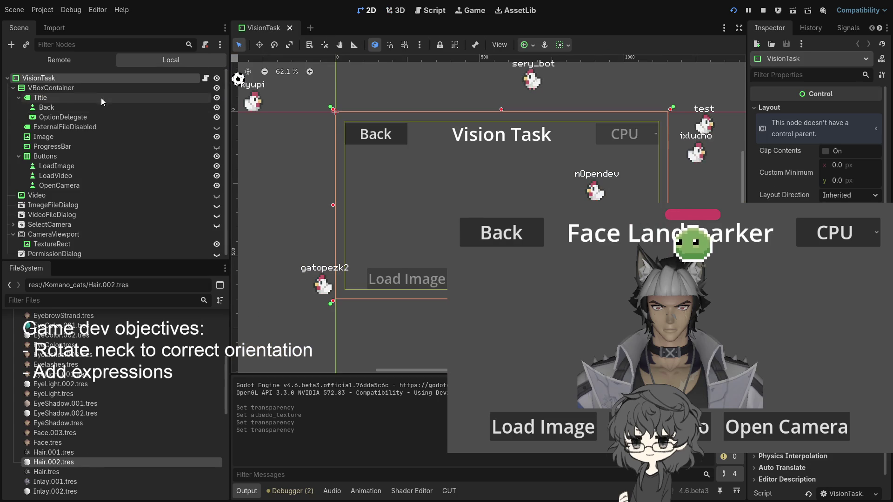
- Reopen komano_cats.tscn from the FileSystem dock in a new 3D tab
scroll(84, 411, down, 10)
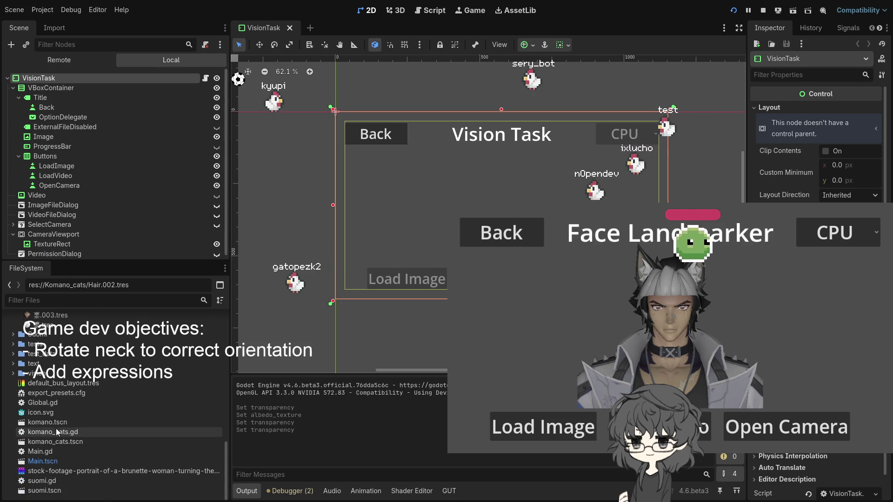
double_click(50, 442)
scroll(446, 93, up, 5)
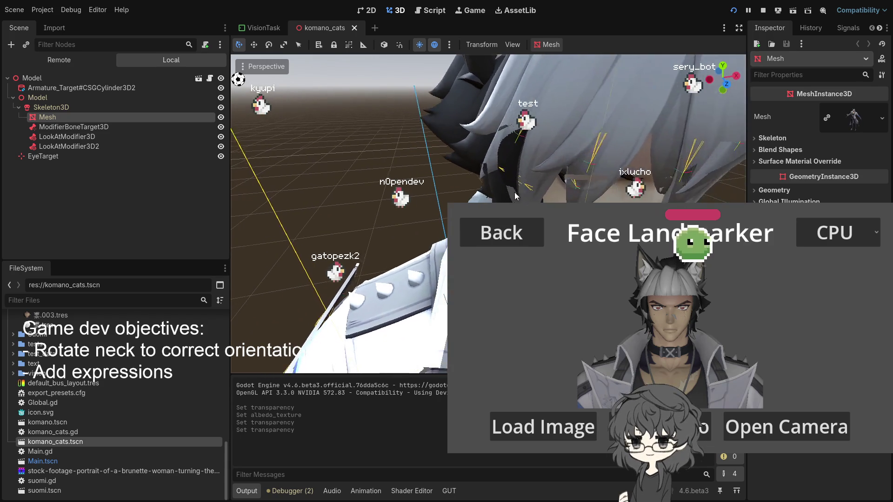
- Compare the Hair.001.tres and Hair.002.tres material properties in the Inspector
scroll(541, 191, down, 3)
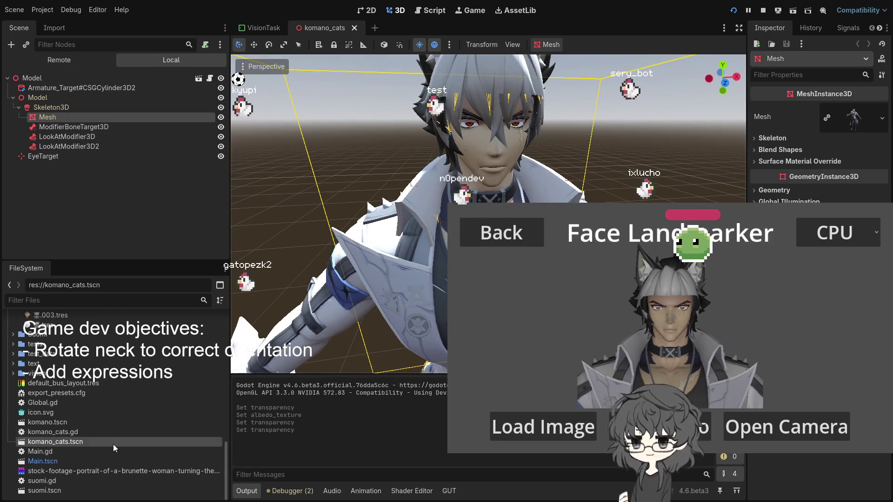
scroll(81, 415, up, 10)
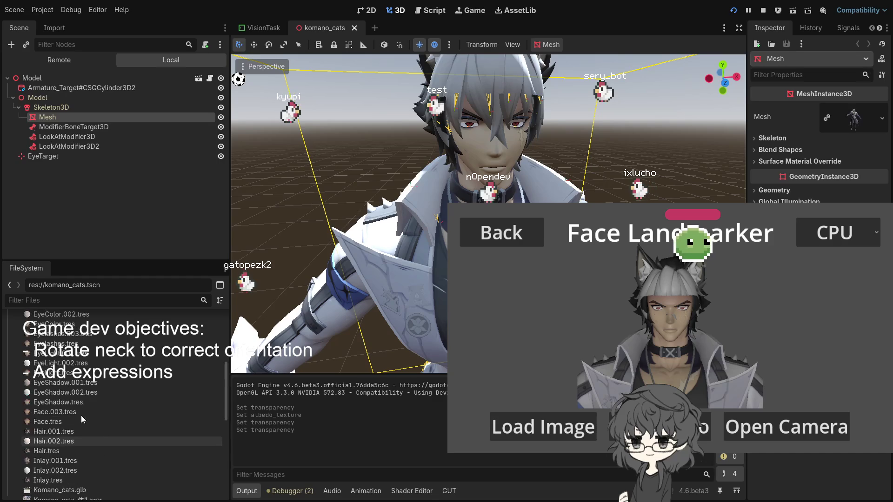
scroll(74, 391, down, 2)
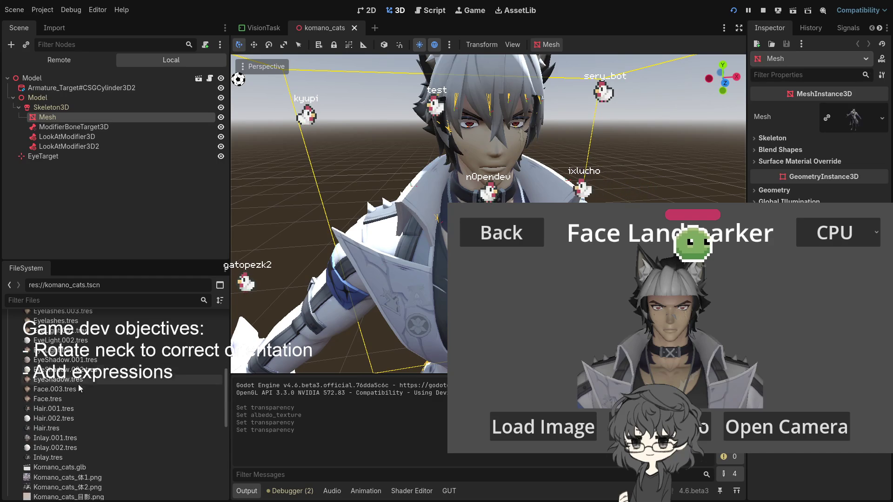
click(66, 409)
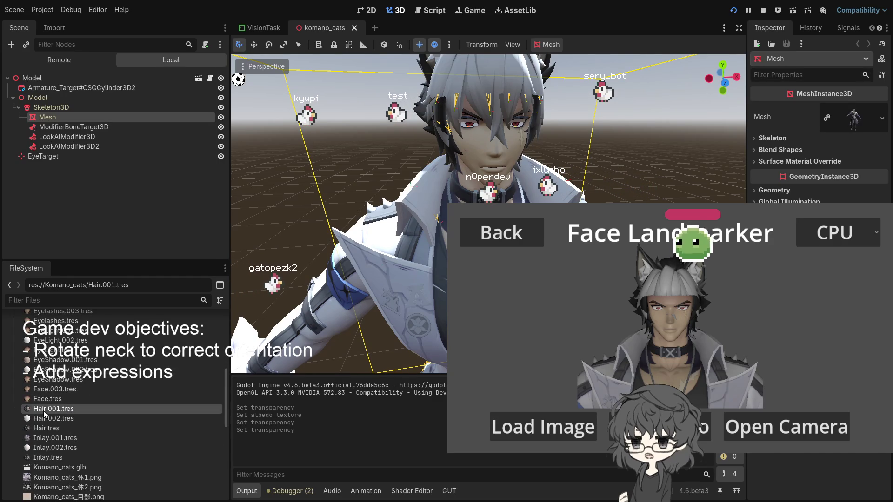
double_click(43, 411)
double_click(47, 419)
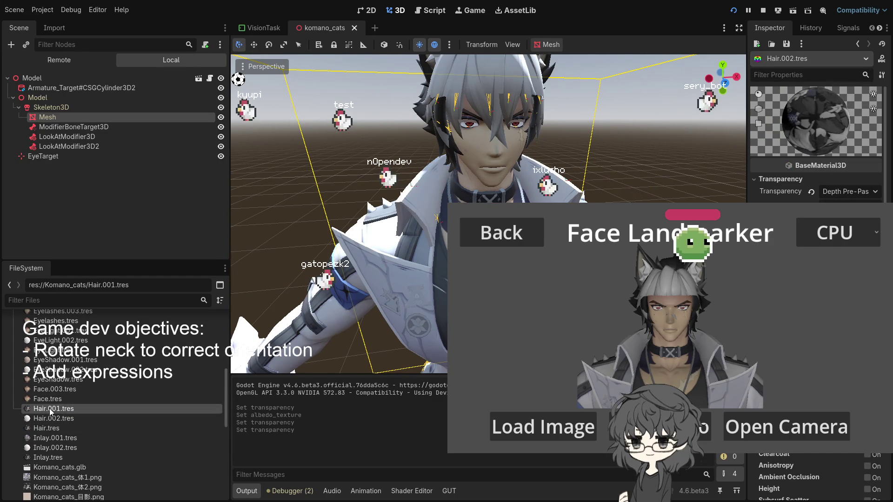
key(Up)
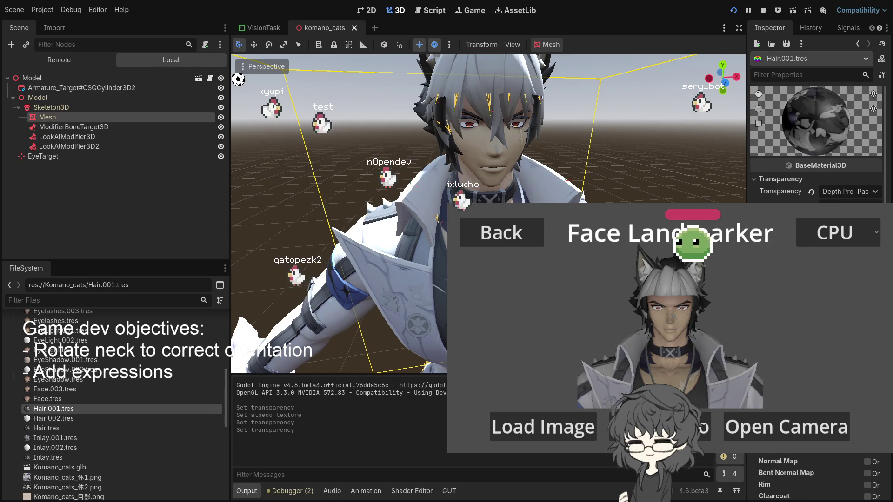
click(54, 419)
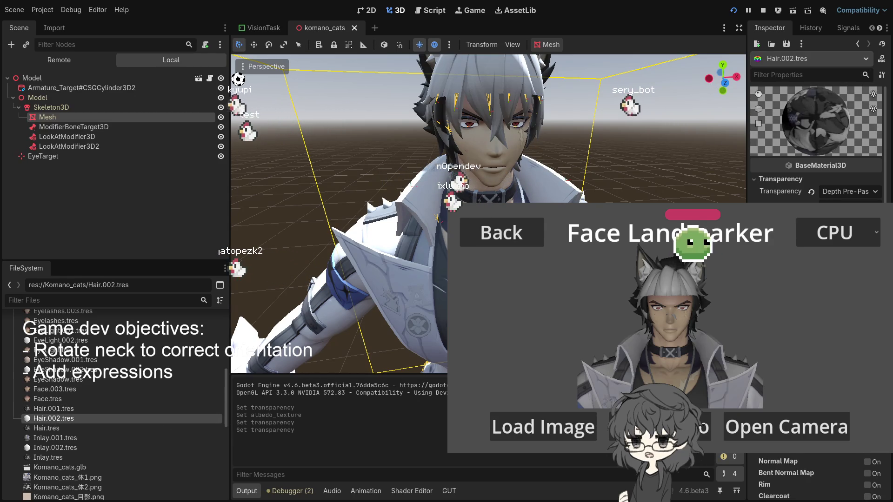
click(62, 409)
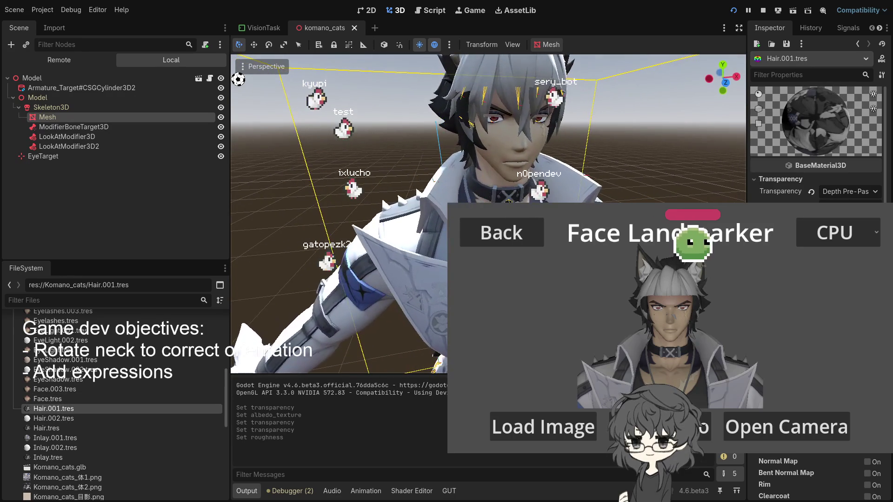
- Stop the running game and set Hair.tres transparency to Alpha
click(56, 427)
double_click(55, 427)
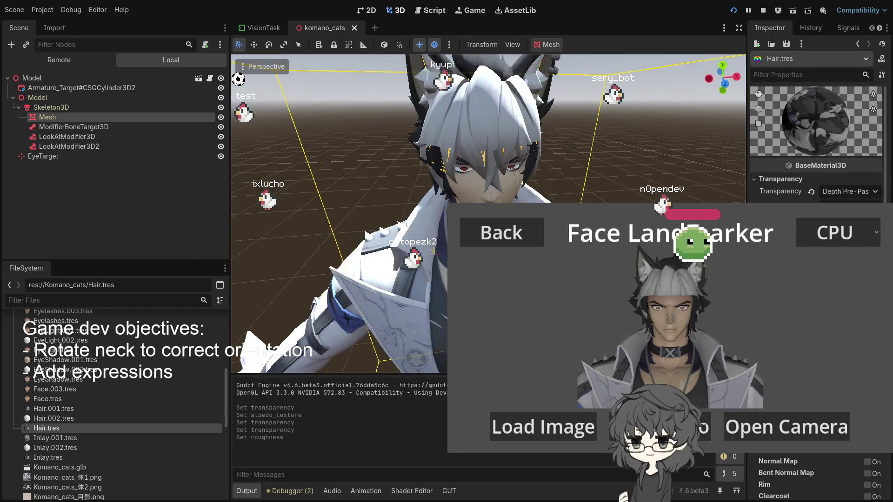
click(762, 10)
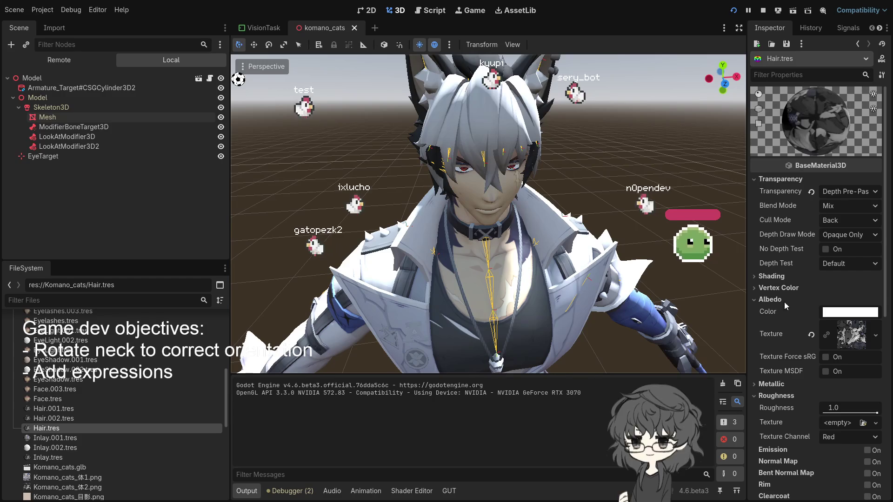
click(850, 219)
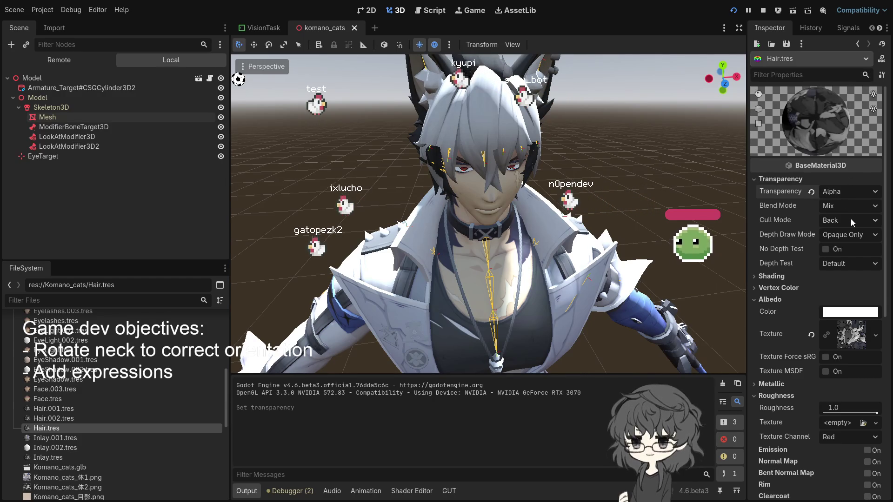
- Turn transparency off on the Hair.001.tres material
click(61, 408)
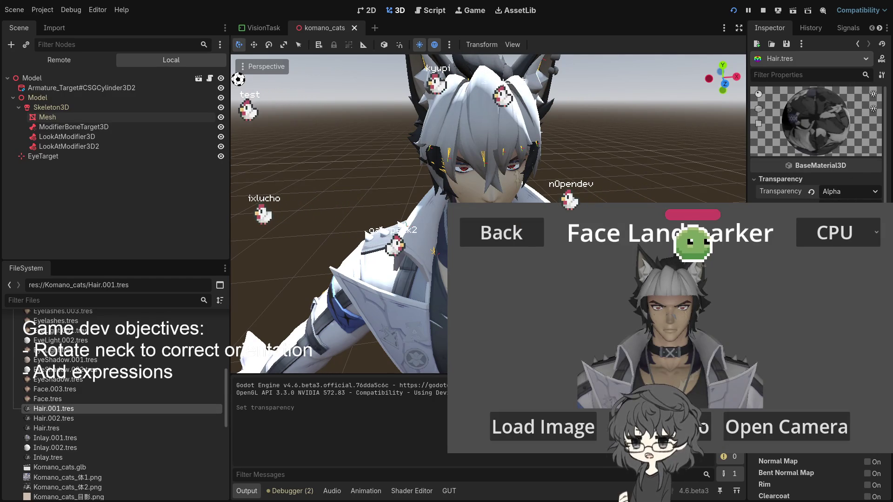
double_click(63, 409)
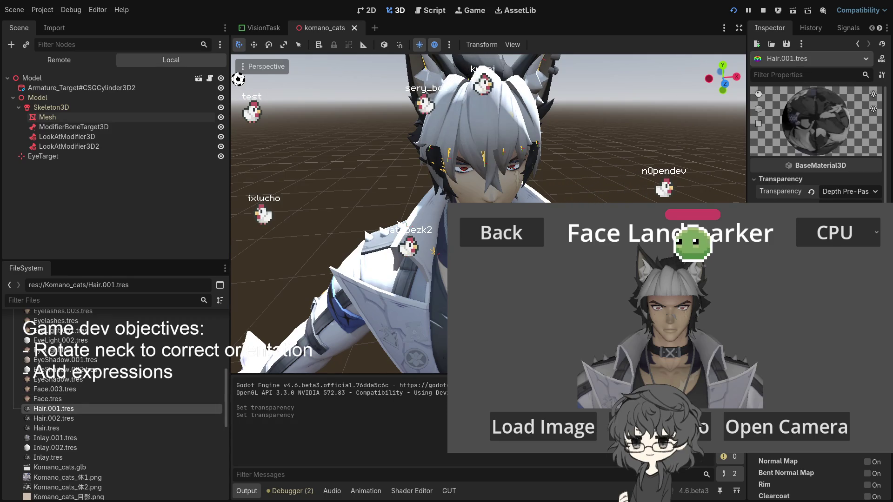
click(832, 216)
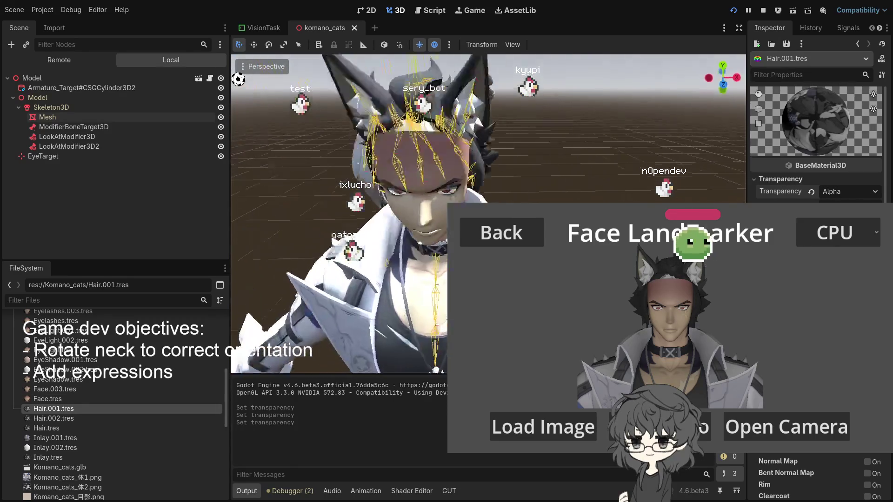
click(832, 191)
click(832, 206)
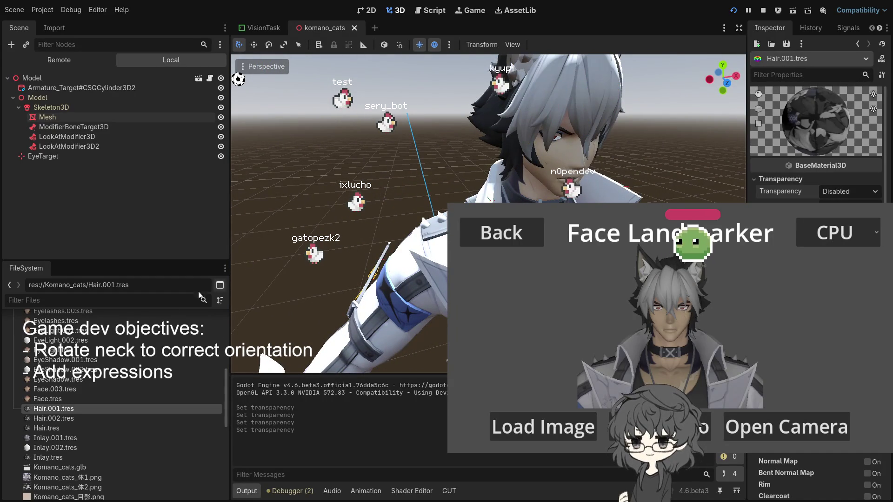
- Check Hair.002.tres, then set Hair.tres transparency to Disabled
click(66, 418)
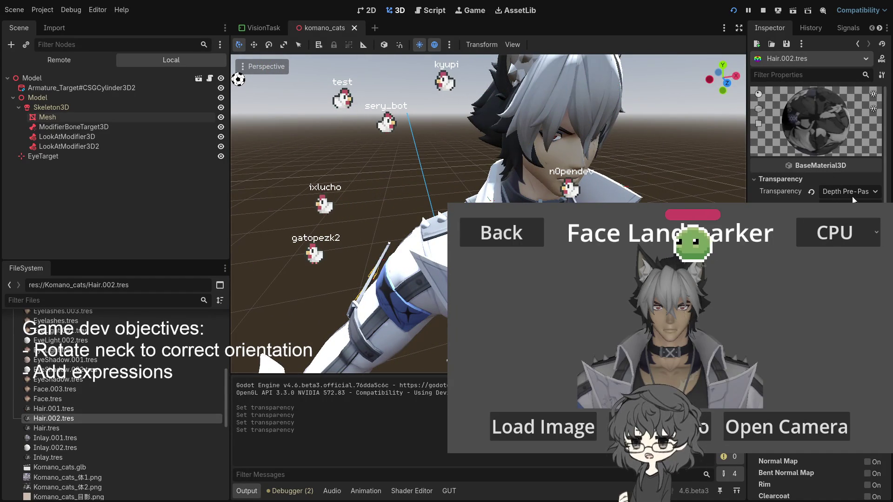
click(53, 428)
click(854, 179)
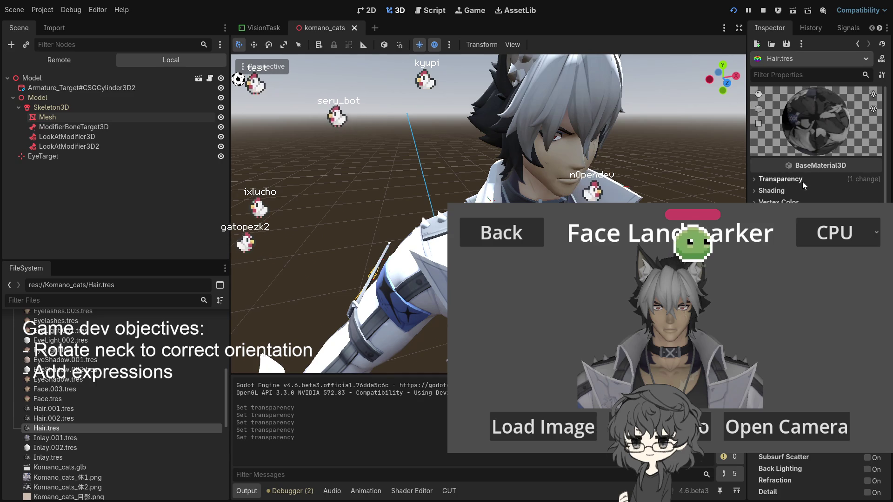
click(790, 181)
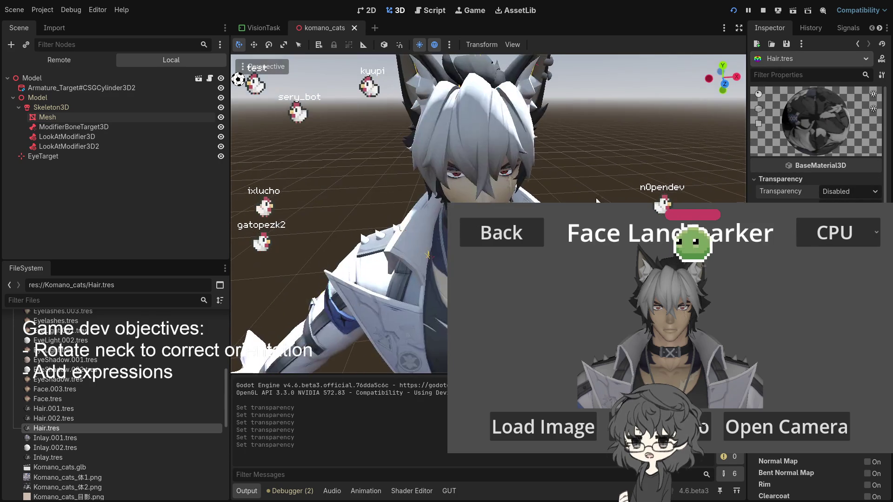
scroll(594, 186, down, 2)
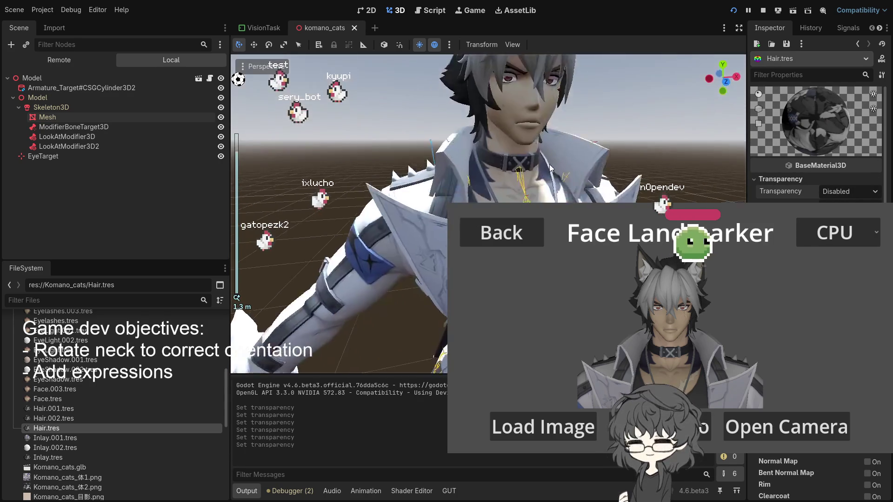
scroll(549, 167, down, 1)
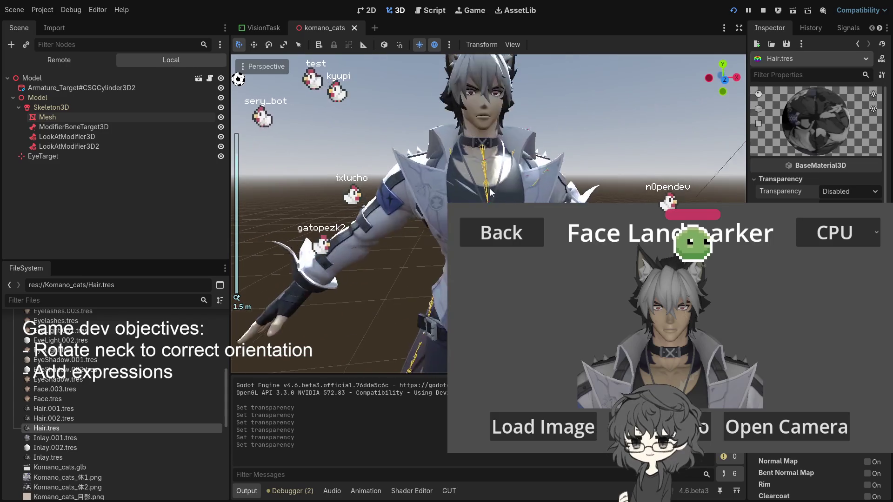
scroll(490, 188, down, 1)
mouse_move(489, 188)
mouse_down()
mouse_move(433, 194)
mouse_move(539, 186)
mouse_up()
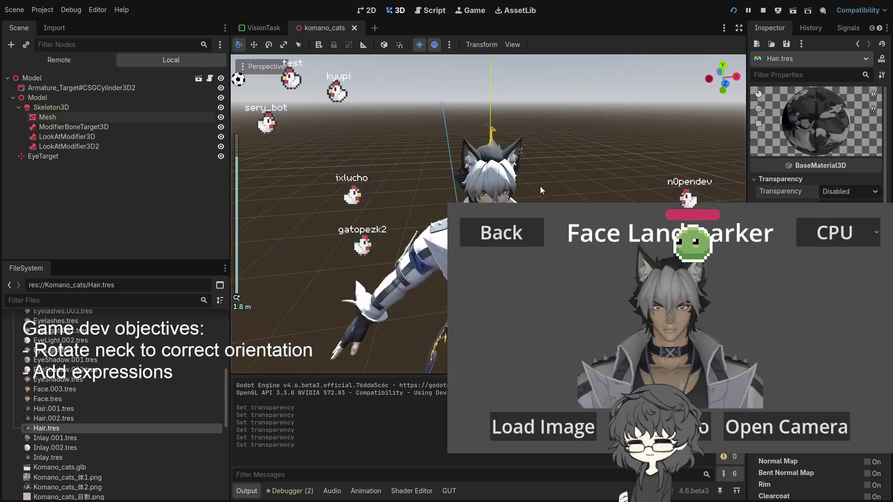
scroll(540, 186, up, 4)
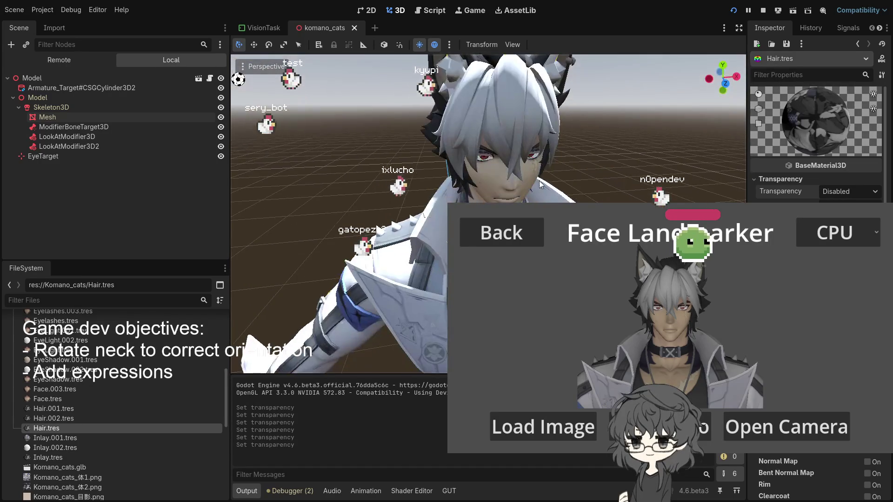
- Relaunch the game and select the Logi Webcam C920e camera, opening its format list
click(733, 10)
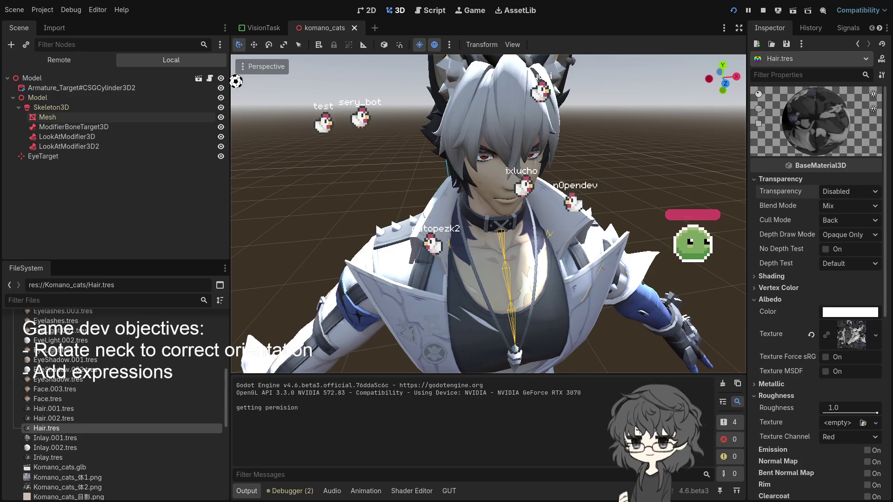
click(564, 261)
click(564, 283)
click(570, 296)
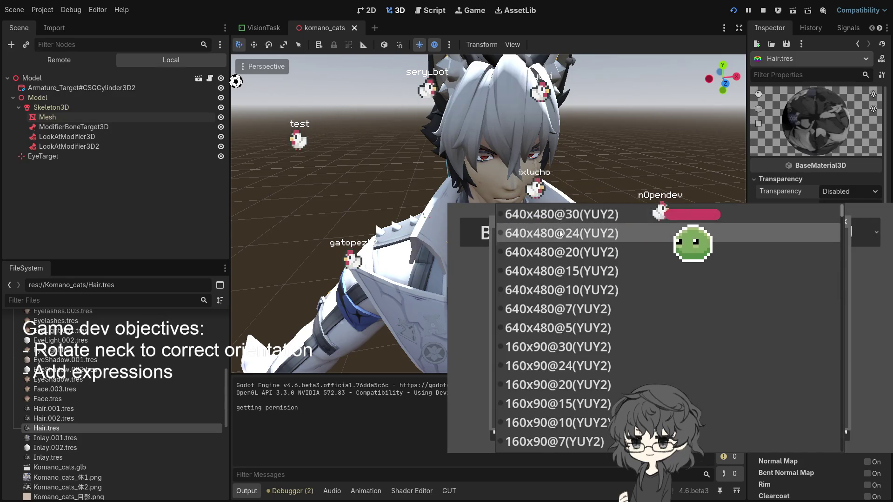
- Start tracking at 640x480@24 (YUY2), then load the Eyes-Position-Estimator-Mediapipe repository in Firefox
click(543, 233)
click(607, 414)
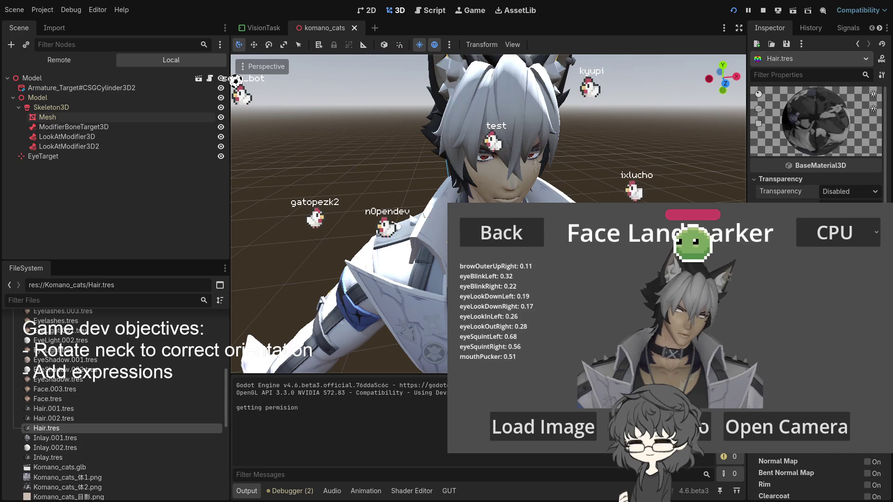
click(672, 18)
text(https://github.com/Asadullah-Dal17/Eyes-Position-Estimator-Mediapipe/tree/master/Eye_Tracking_part1)
key(Return)
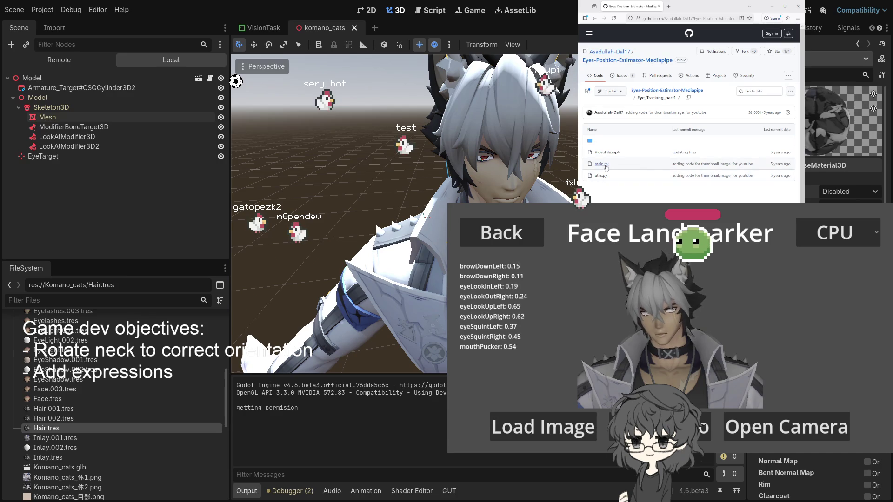
- Read through the repository's main.py, then minimize the browser
click(601, 164)
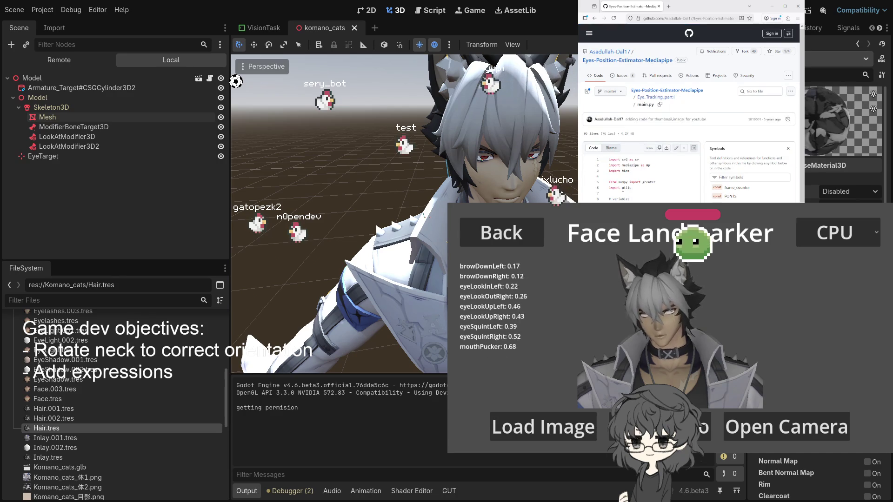
scroll(623, 190, down, 5)
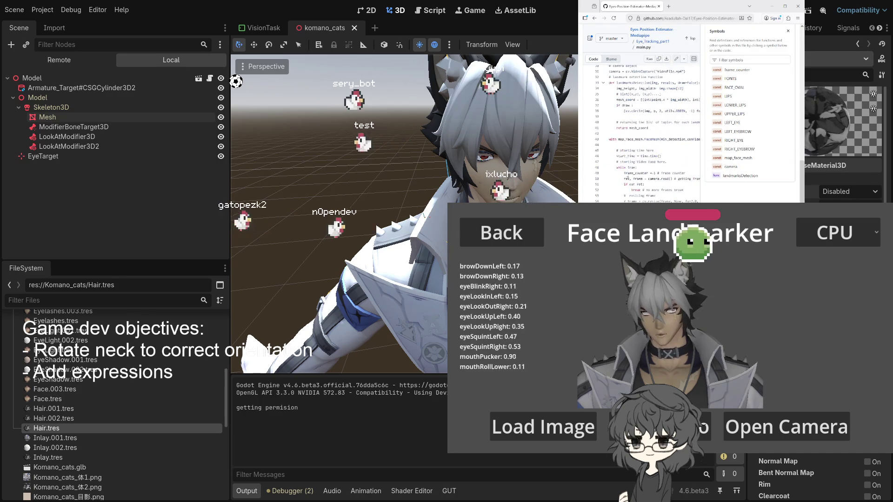
scroll(631, 153, down, 3)
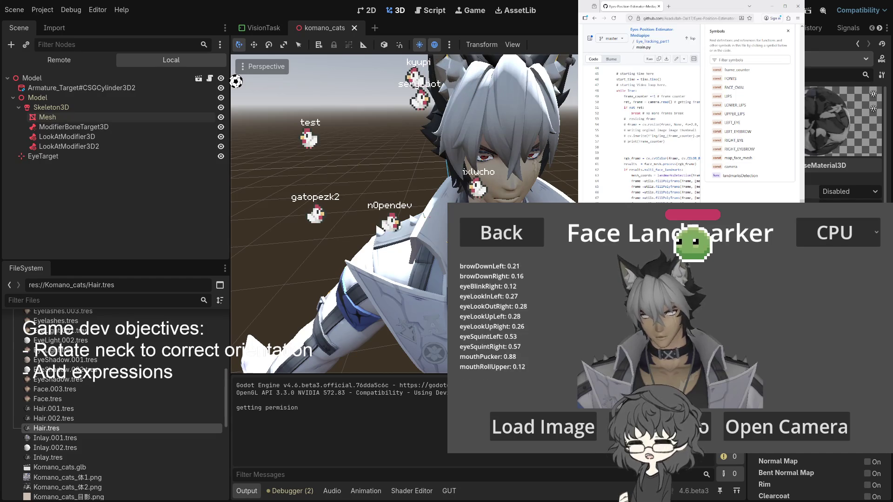
scroll(641, 139, up, 8)
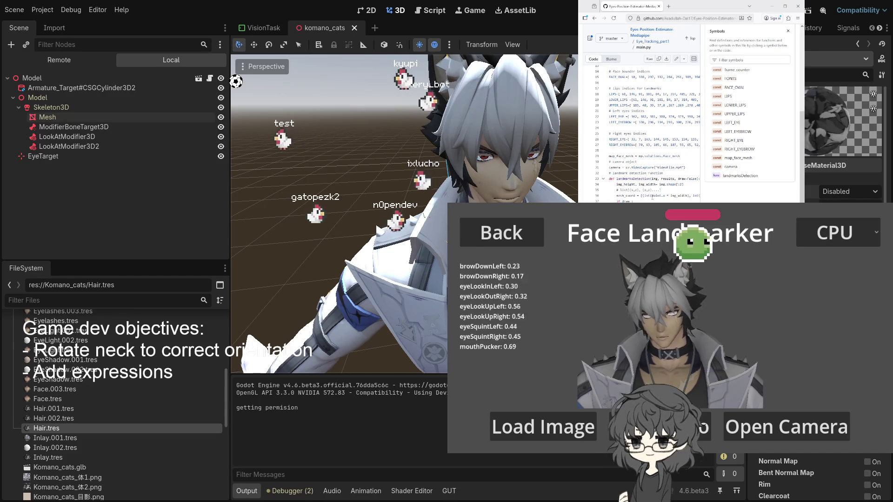
scroll(640, 163, up, 5)
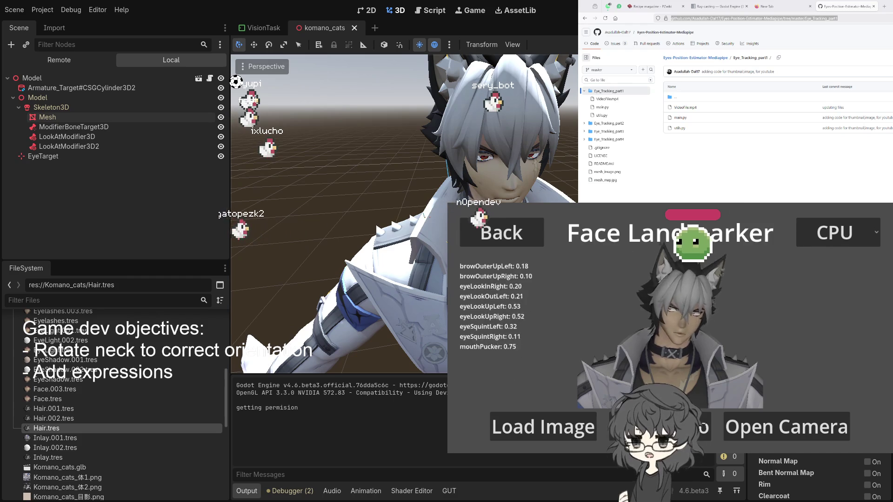
click(509, 423)
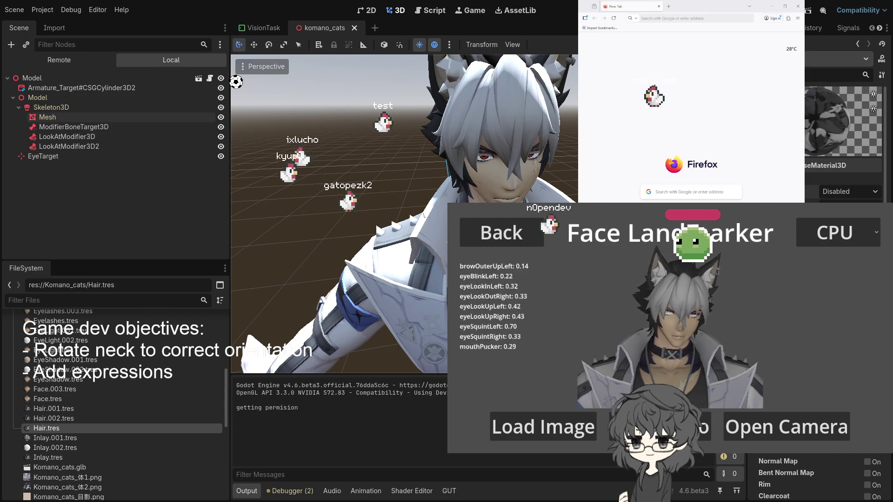
- Search the web in Firefox for 'mediapipe face landmark list'
click(670, 20)
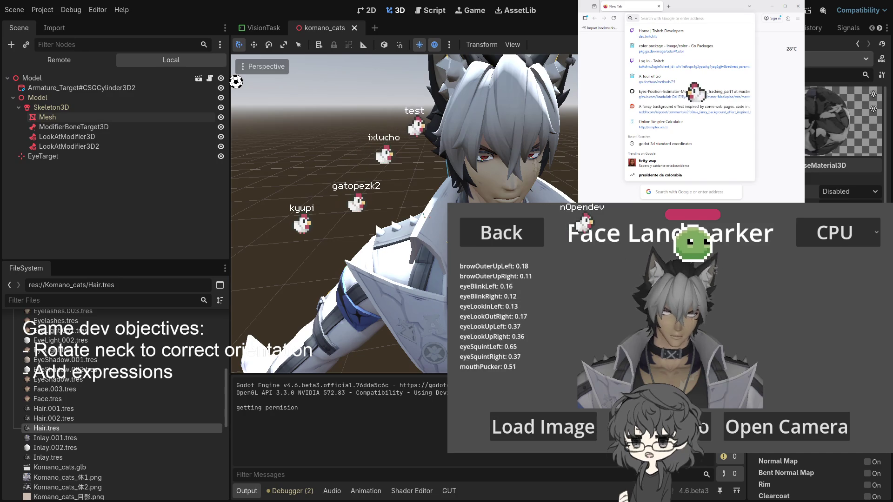
key(Escape)
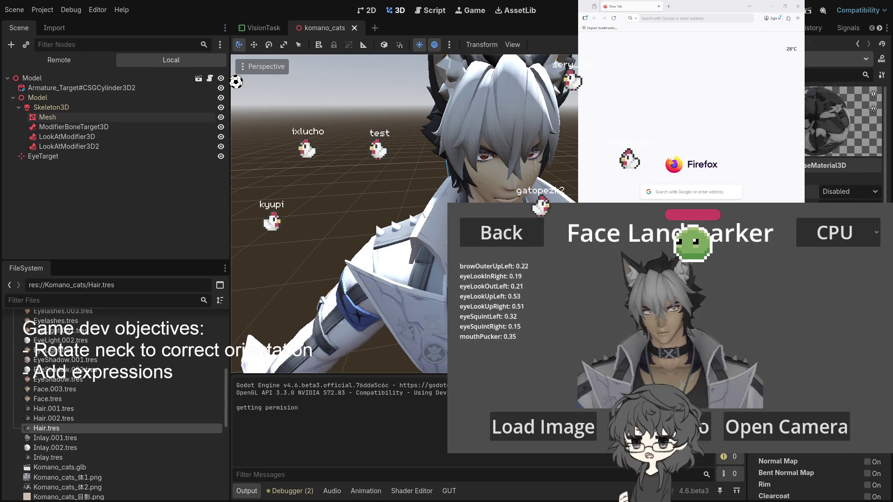
click(657, 18)
text(lo)
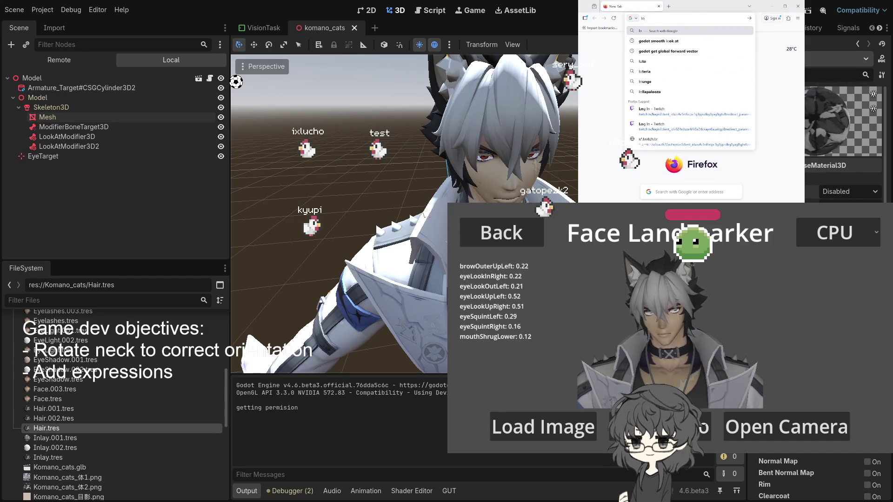
key(BackSpace)
key(BackSpace)
text(media)
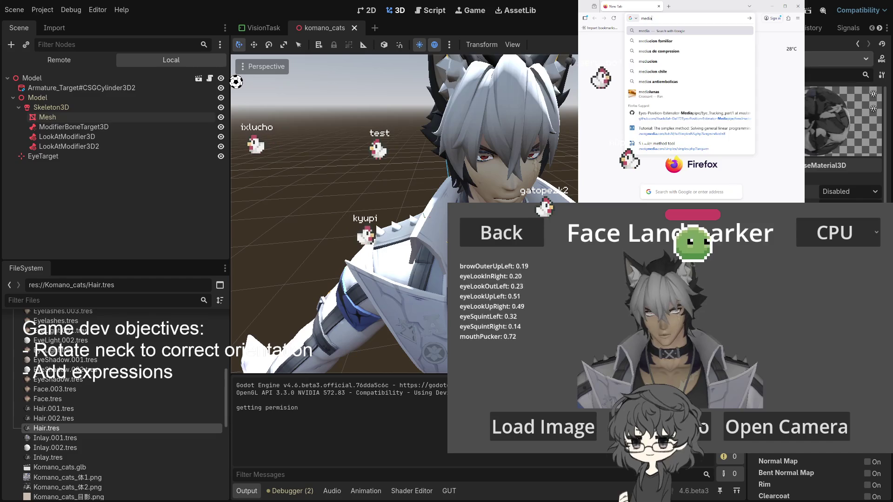
text(pipe)
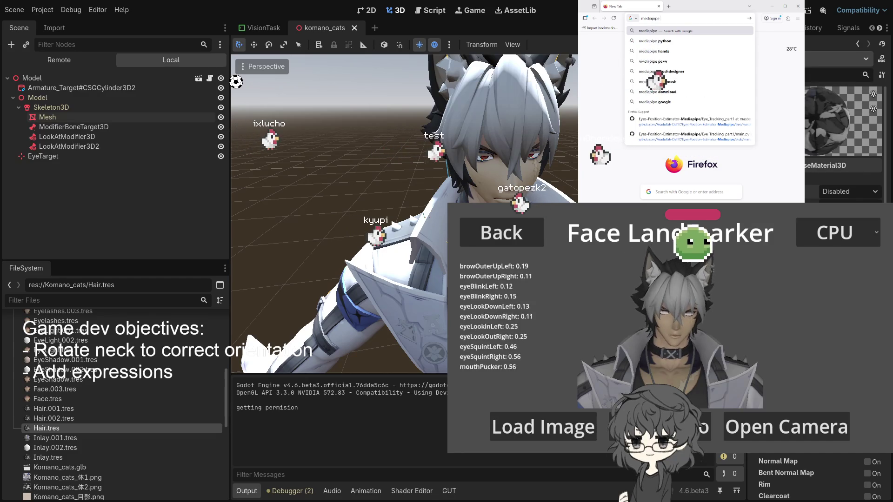
text( face landmark)
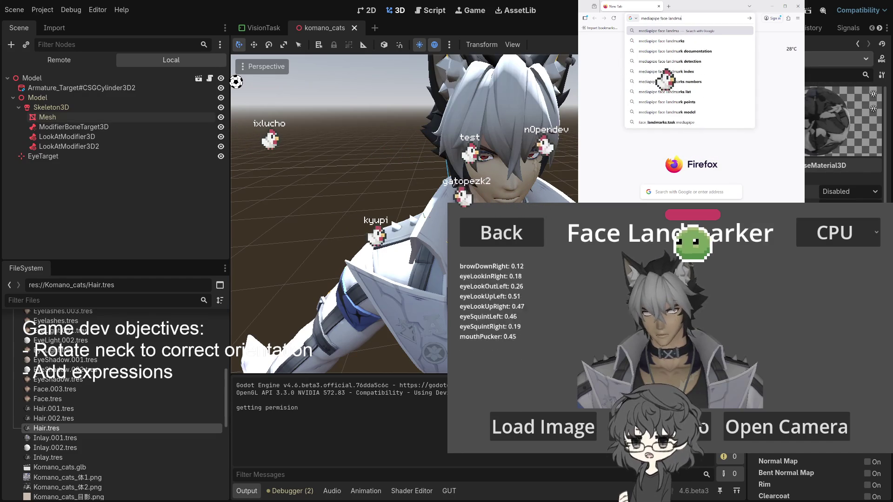
text( list)
key(Return)
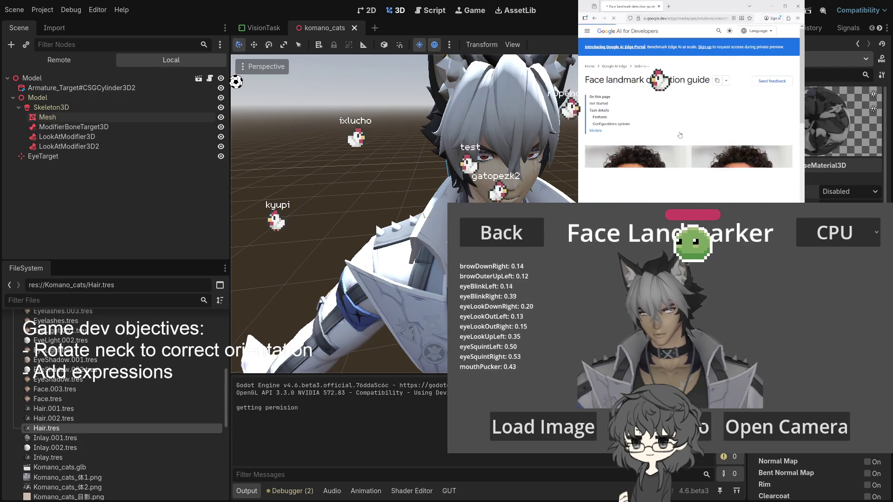
- Skim the Face landmark detection guide, then return to the search results
scroll(675, 135, down, 10)
scroll(675, 137, down, 3)
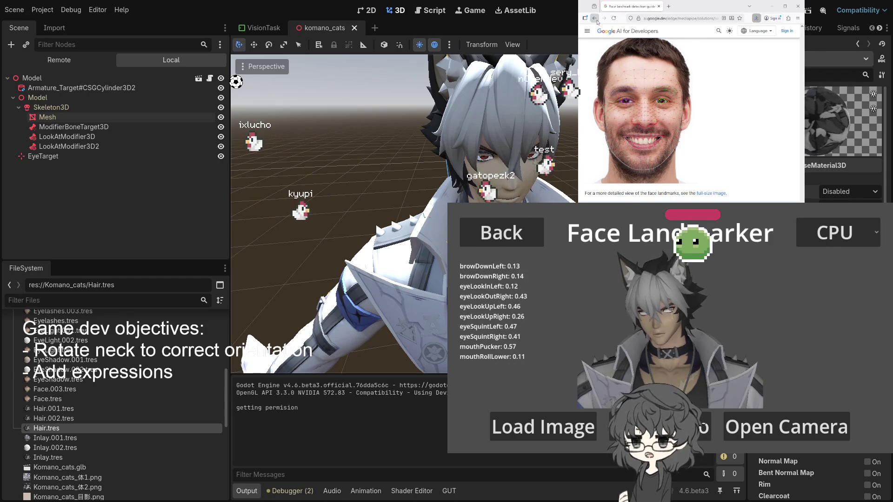
key(alt+Left)
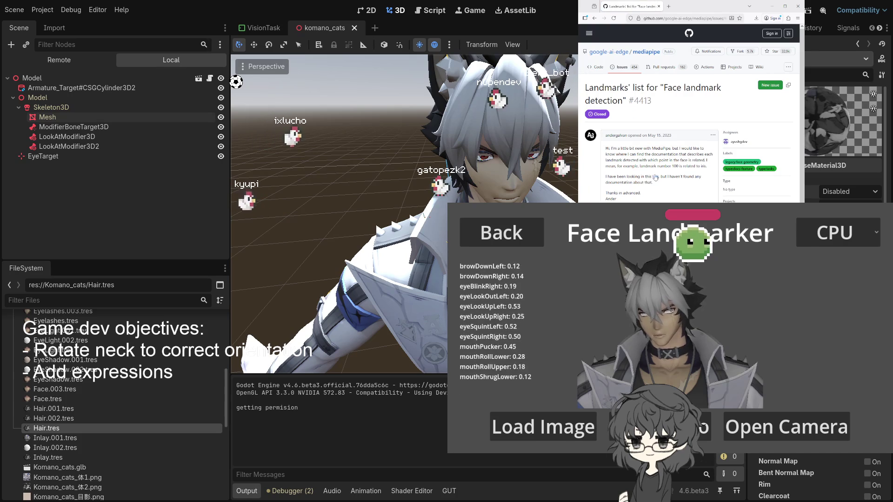
- Check the GitHub issue's face mesh UV image and face geometry data folder, then go back to the results
scroll(655, 177, down, 5)
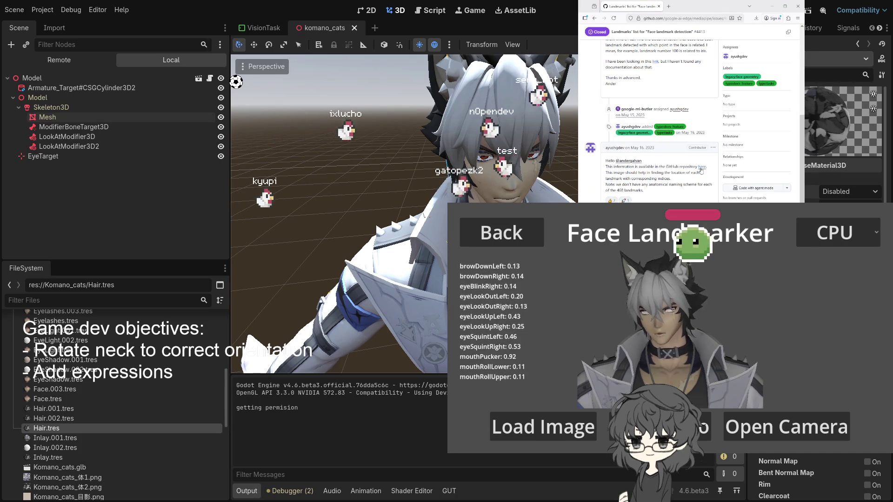
click(700, 171)
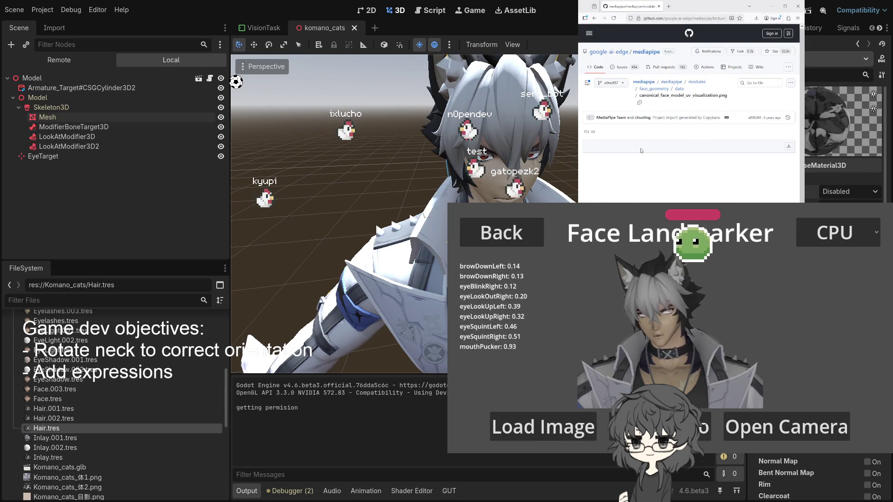
scroll(672, 184, down, 1)
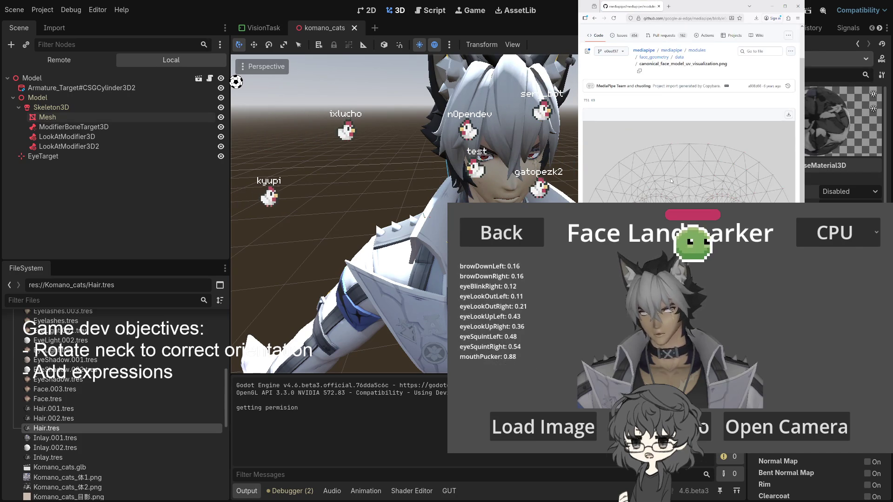
scroll(671, 181, up, 1)
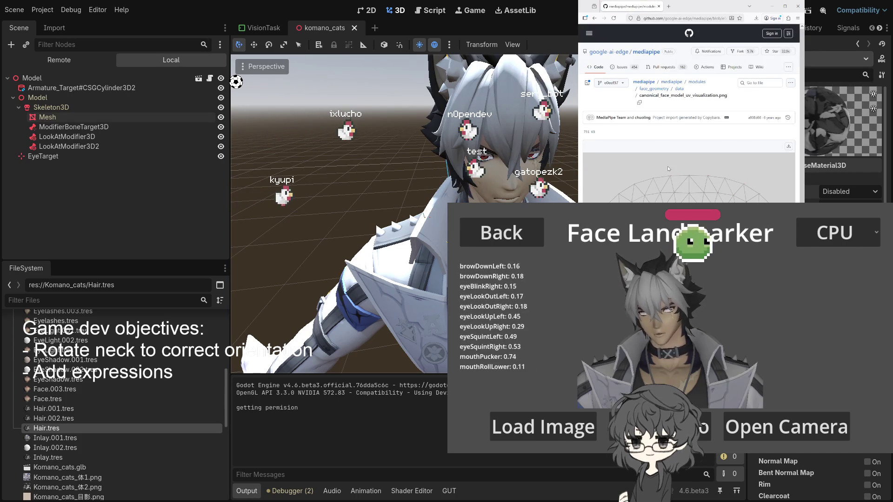
click(680, 89)
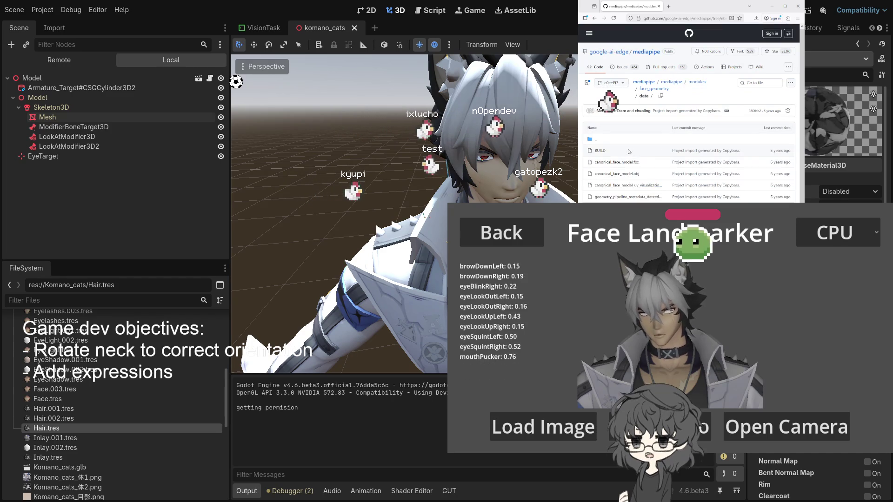
click(595, 19)
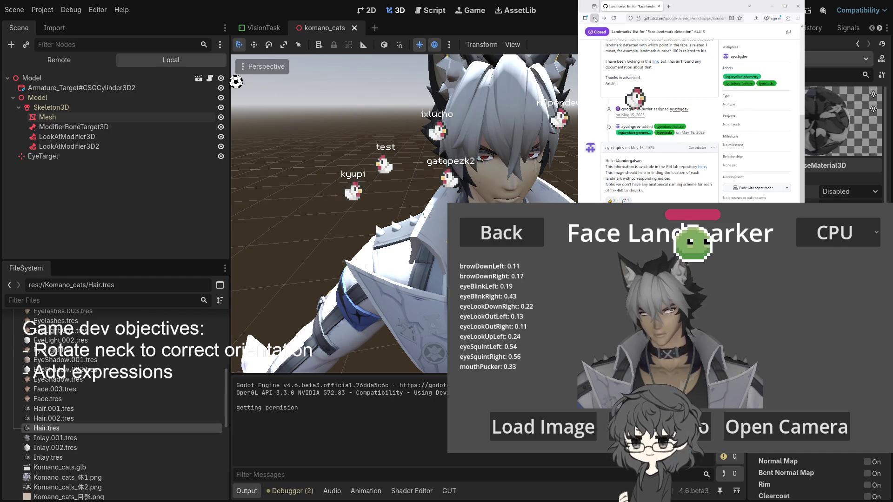
click(594, 19)
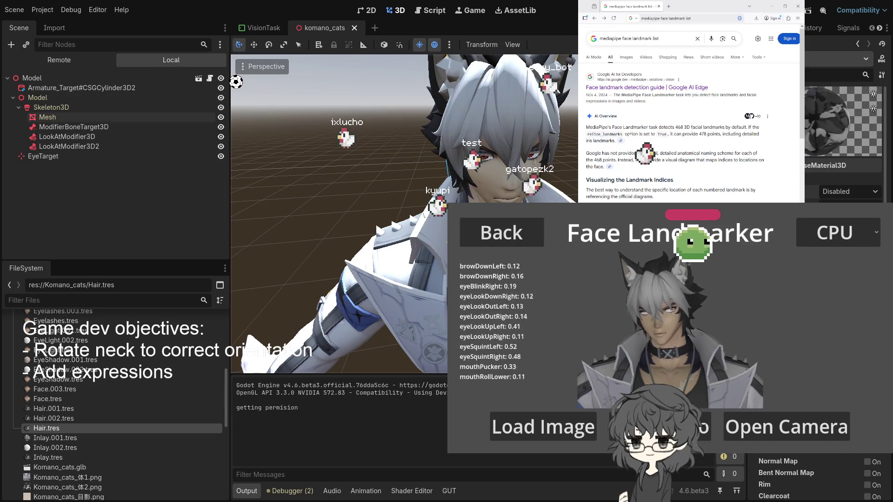
- Open the landmarks list issue in a new tab and look at the linked Python face landmark guide
click(621, 141)
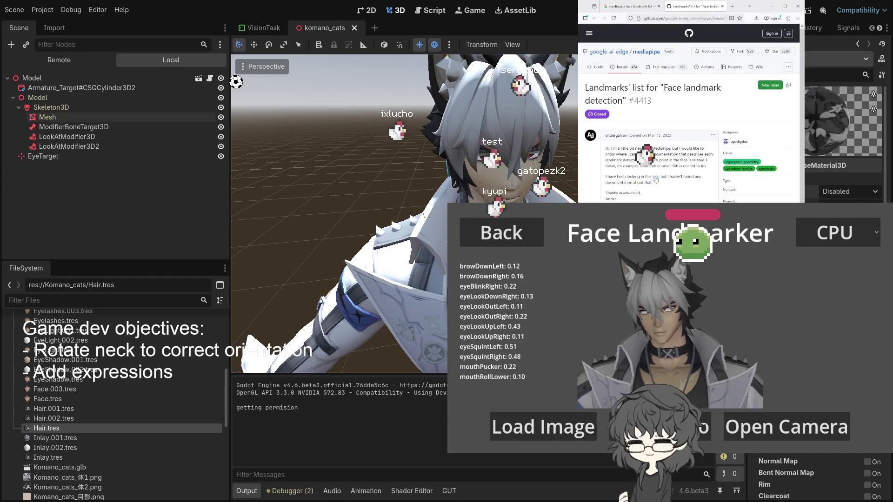
click(655, 178)
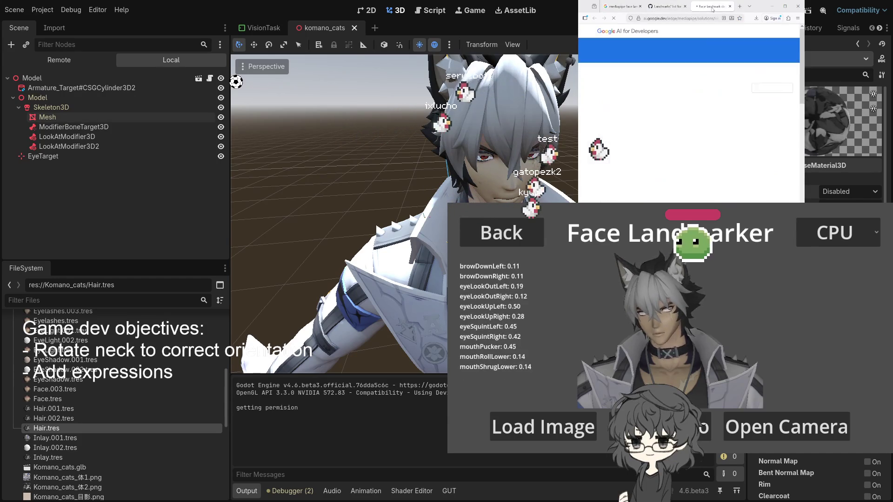
scroll(678, 106, down, 15)
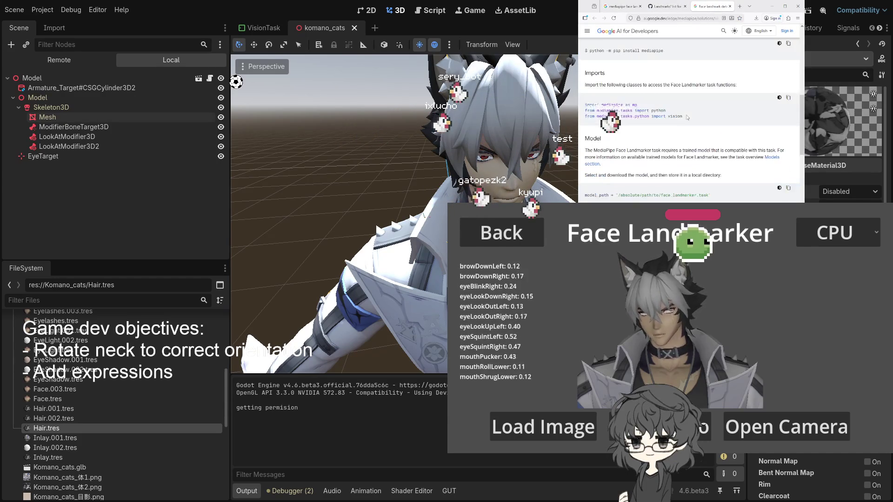
scroll(685, 99, down, 10)
- Close the Python guide tab, show the canonical face mesh UV image, and widen the browser window
middle_click(710, 10)
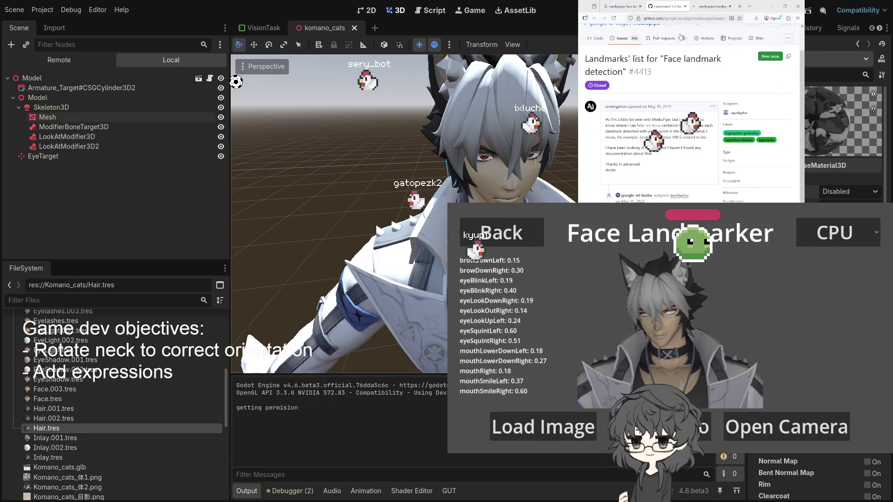
click(710, 6)
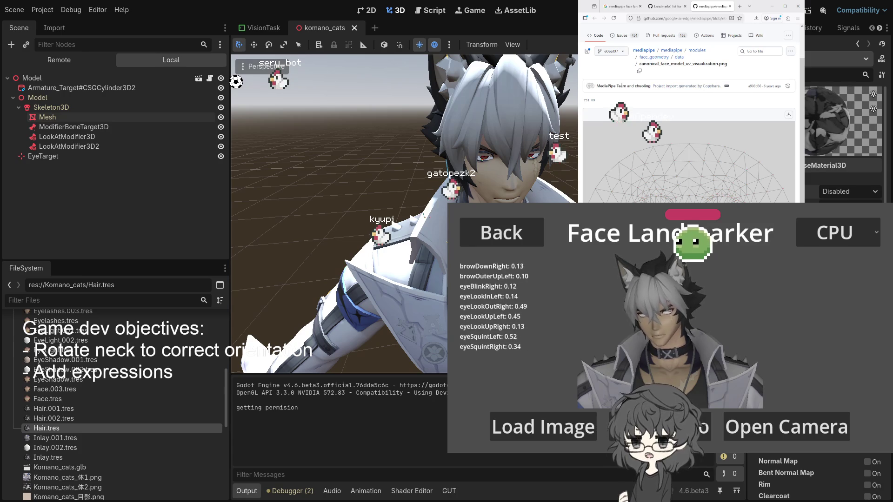
scroll(692, 104, up, 2)
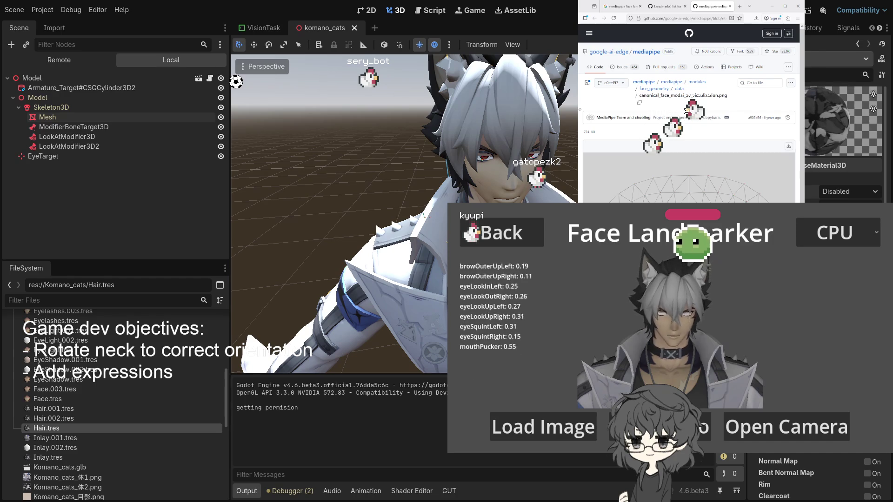
drag(579, 109, 579, 108)
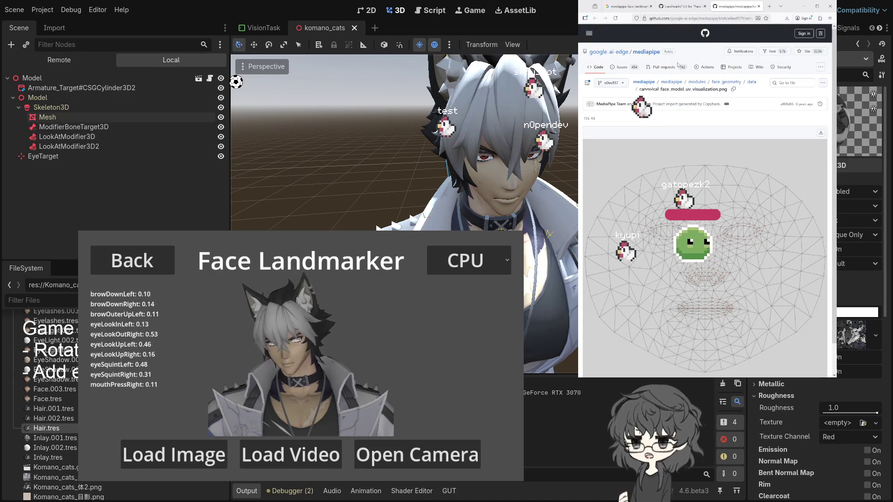
- Open the face_geometry data folder and inspect geometry_pipeline_metadata_detection.pbtxt
click(749, 83)
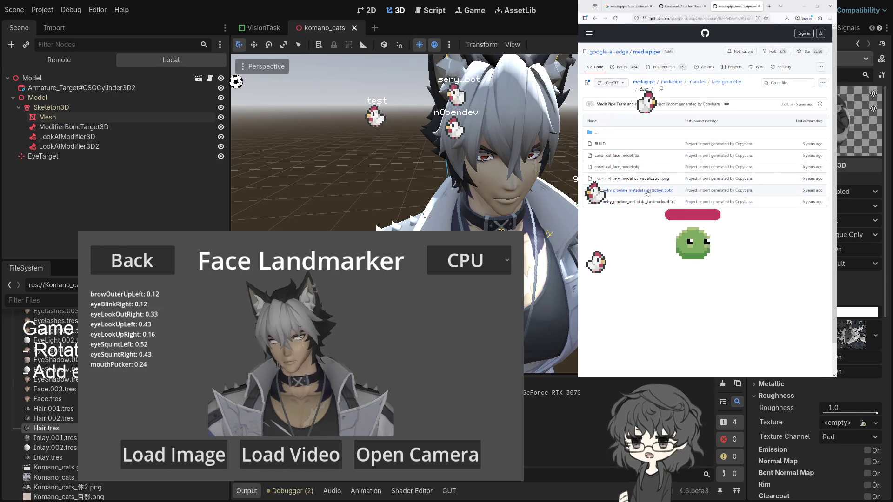
click(663, 193)
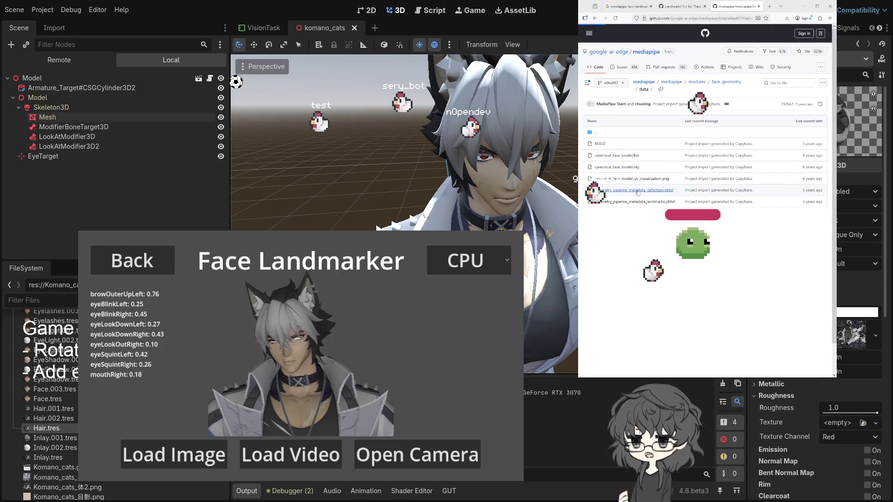
scroll(663, 194, down, 5)
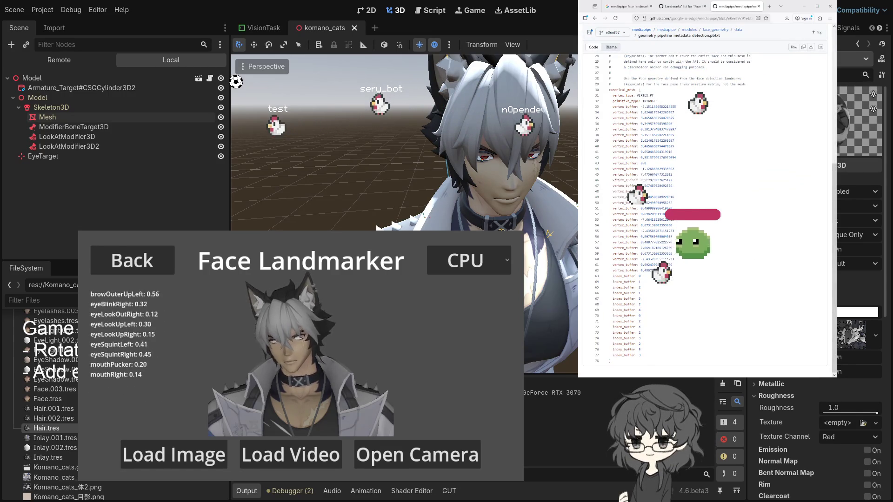
scroll(625, 27, up, 5)
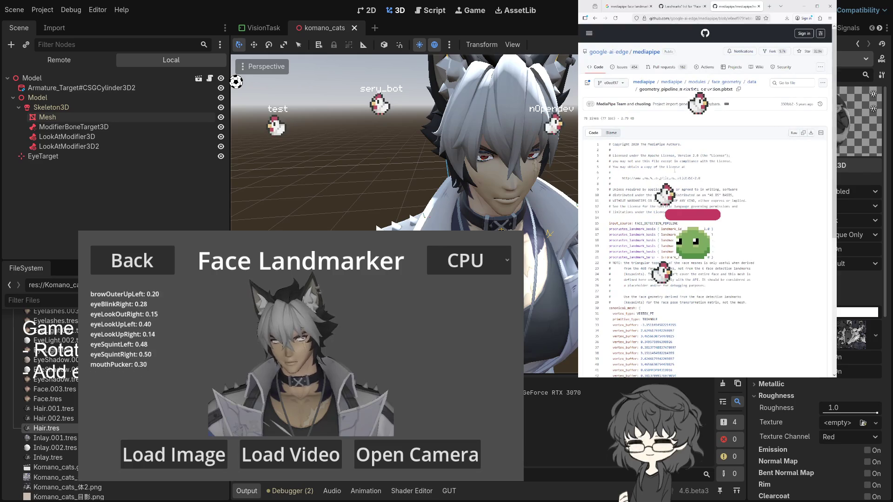
click(594, 18)
- Read through the geometry_pipeline_metadata_landmarks.pbtxt file
click(645, 202)
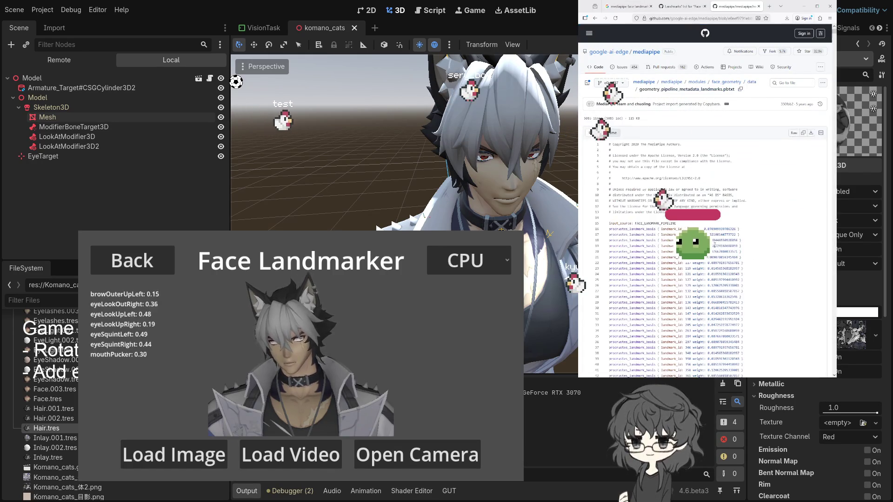
scroll(706, 190, down, 15)
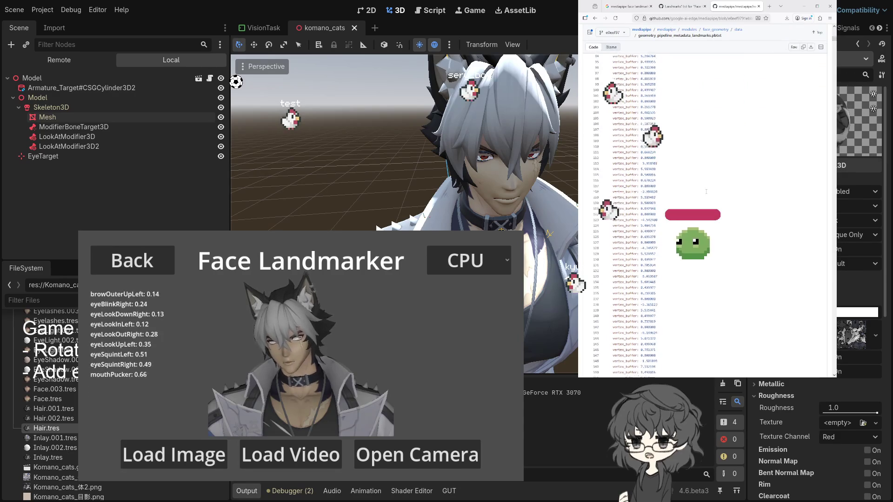
scroll(706, 190, down, 10)
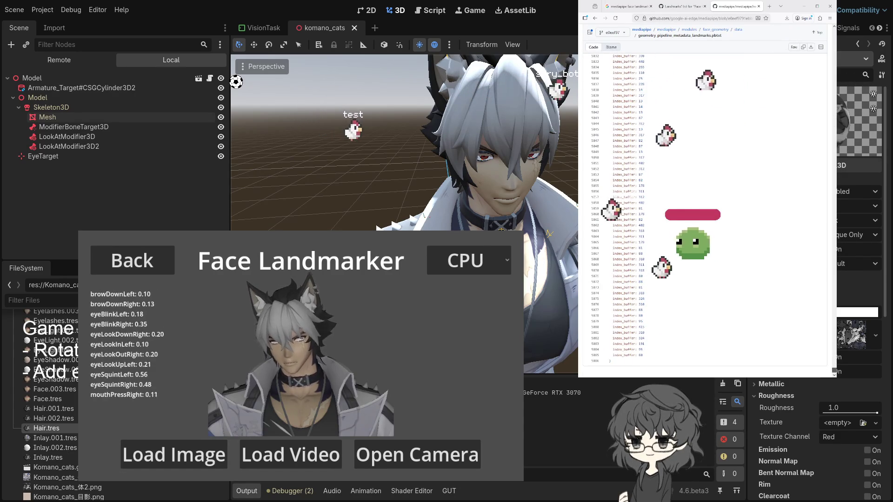
scroll(704, 214, up, 15)
scroll(737, 168, down, 3)
scroll(738, 169, up, 3)
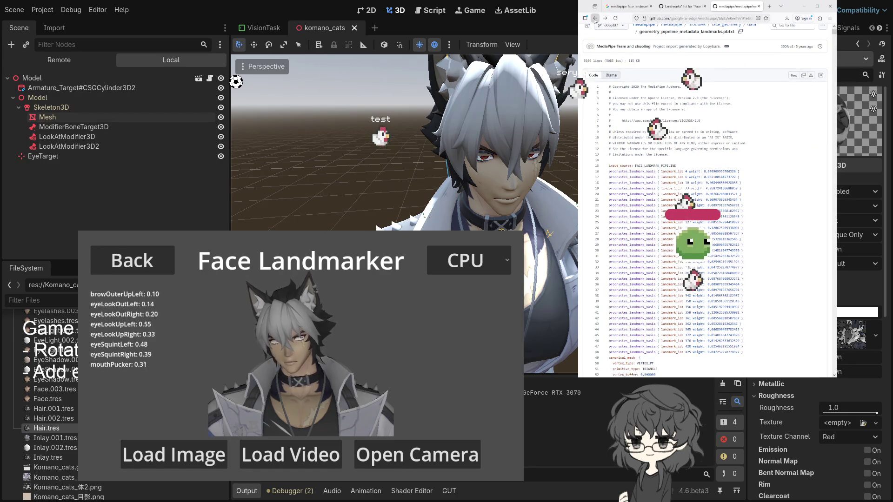
- Close the landmarks pbtxt tab and bring up the Face landmark detection guide
middle_click(717, 9)
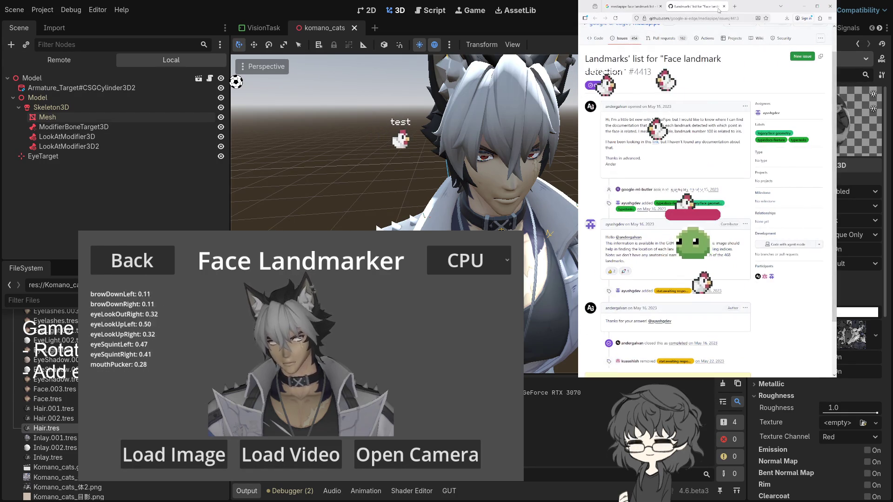
click(625, 10)
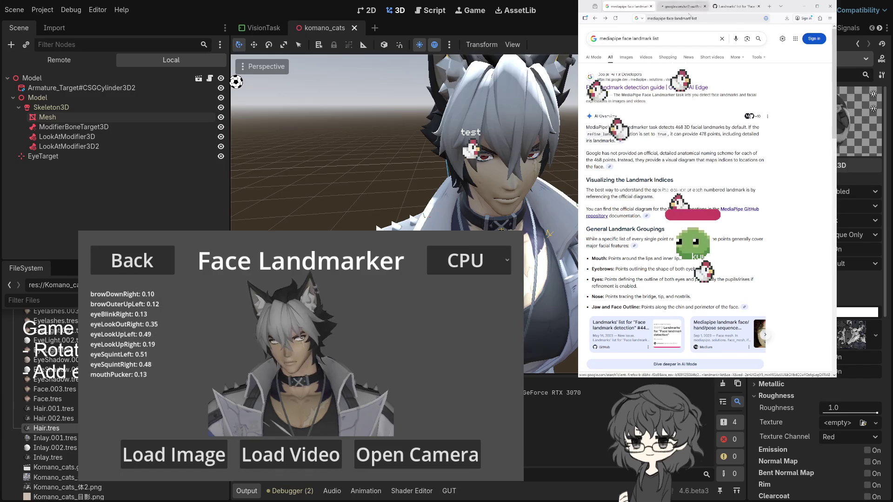
click(683, 6)
scroll(740, 214, down, 5)
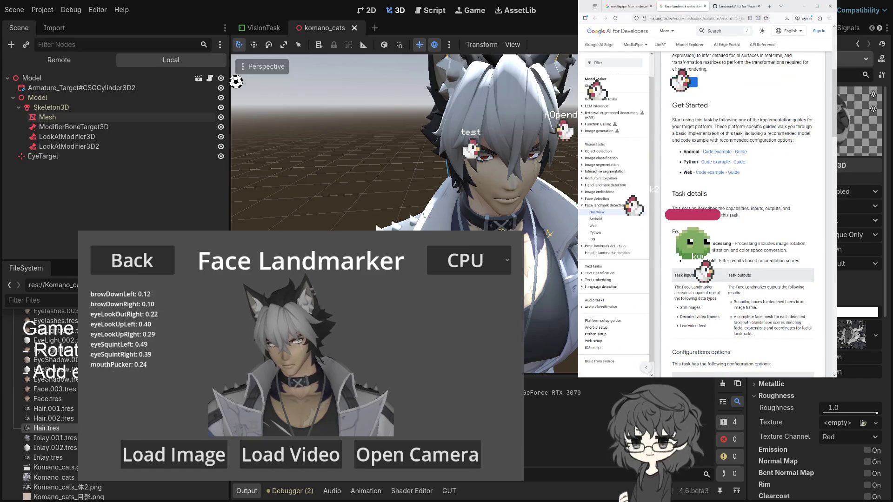
scroll(717, 180, down, 10)
scroll(719, 181, up, 6)
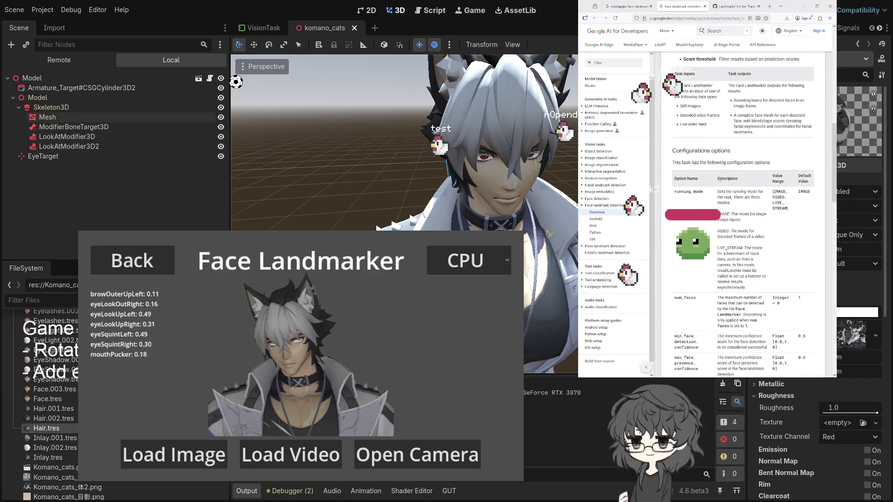
scroll(719, 180, up, 2)
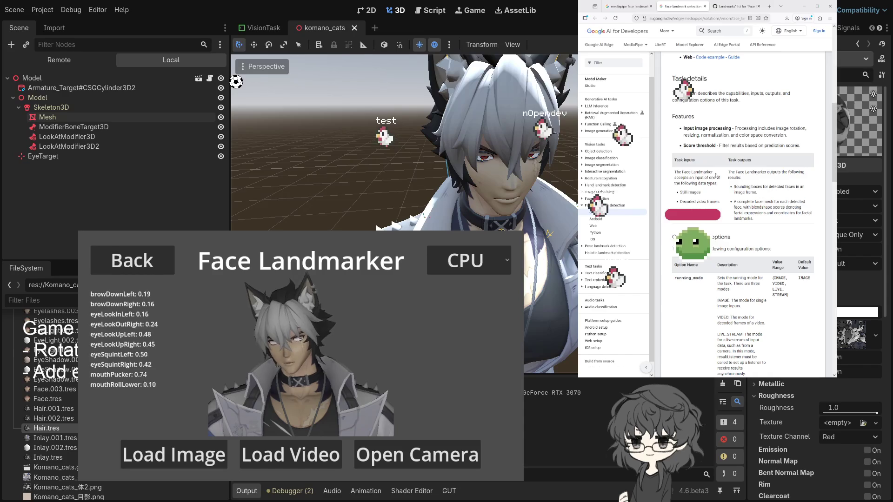
scroll(716, 175, down, 3)
scroll(716, 175, down, 10)
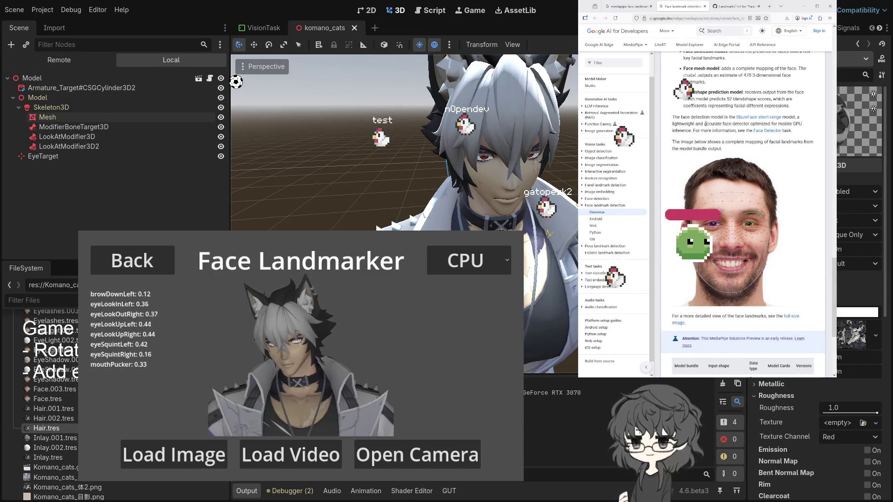
click(762, 133)
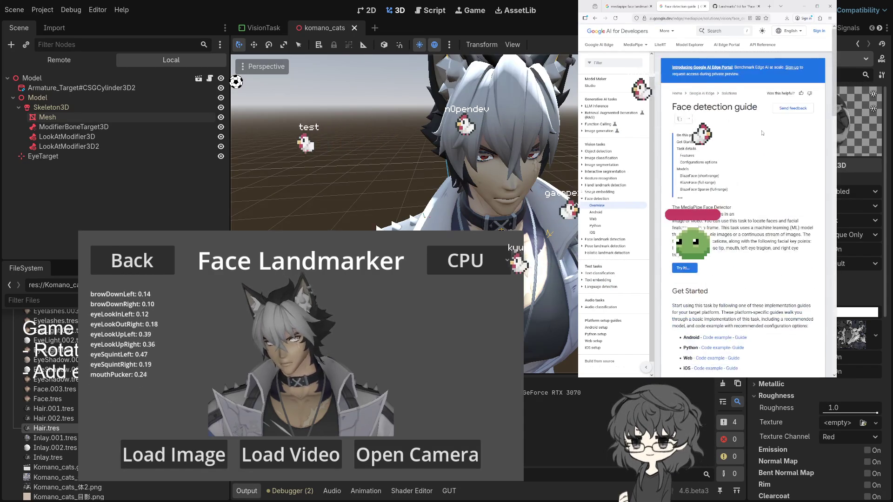
scroll(728, 158, down, 3)
click(594, 19)
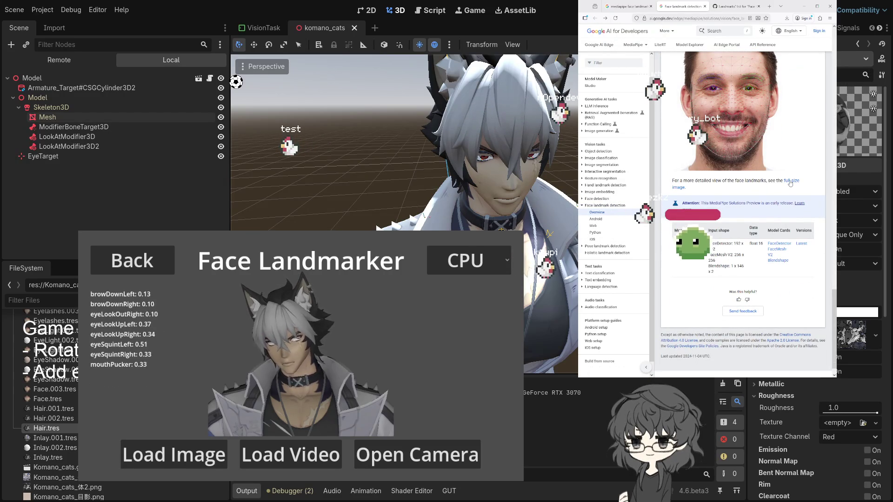
scroll(768, 187, up, 5)
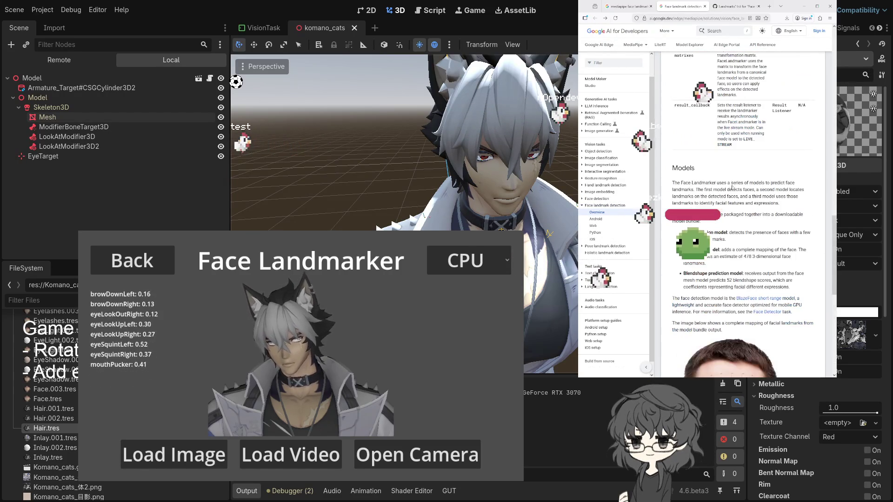
scroll(749, 270, up, 8)
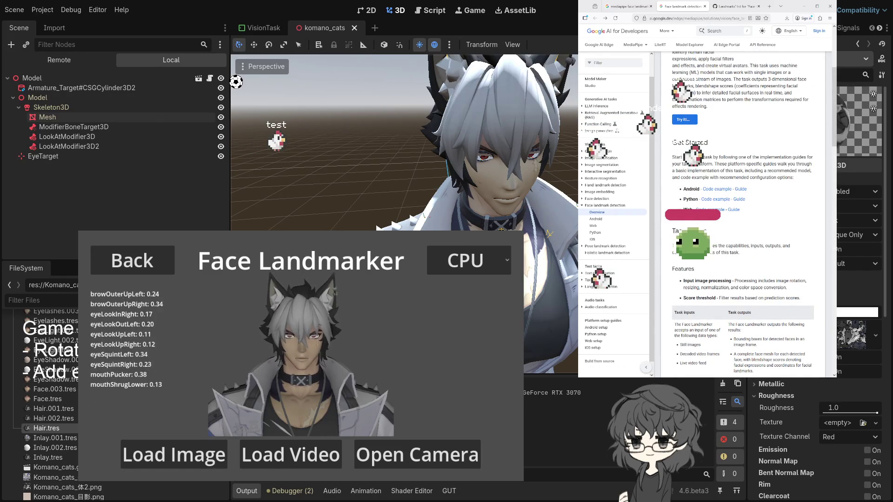
scroll(743, 214, up, 5)
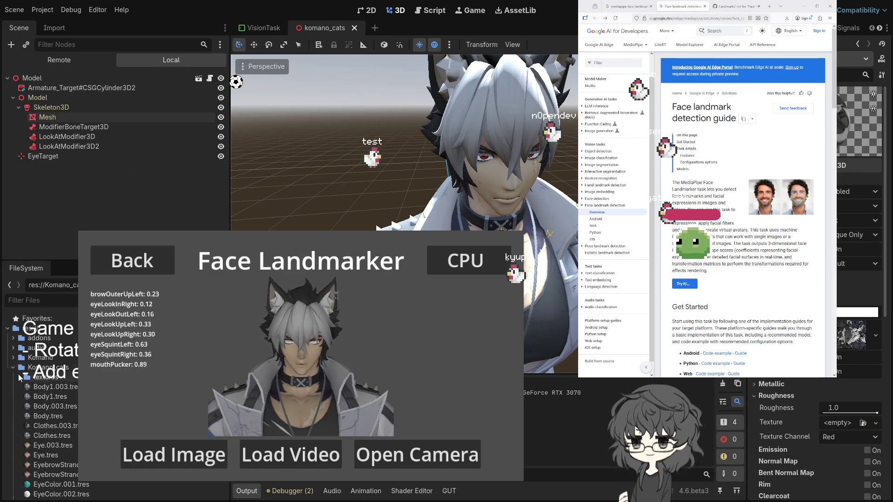
- Open the FaceLandmarker scene and FaceLandmarker.gd from vision > face_landmark, selecting face_blendshapes on line 98
click(13, 367)
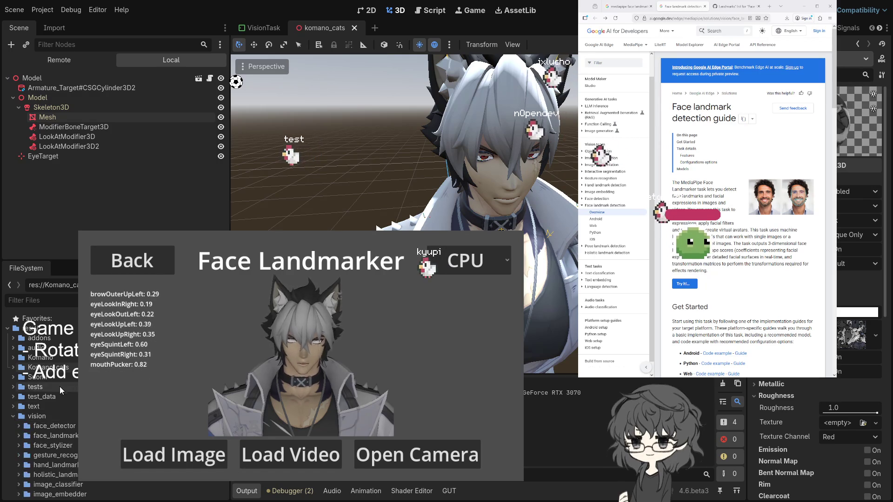
click(14, 416)
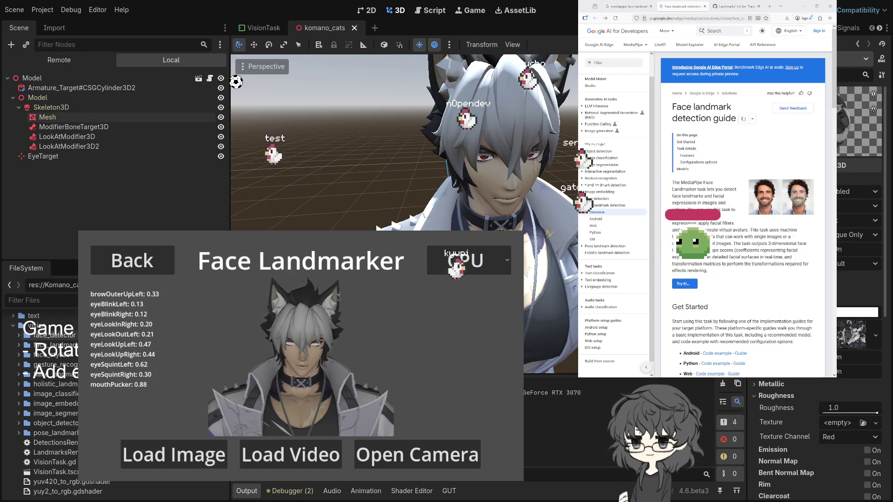
click(19, 345)
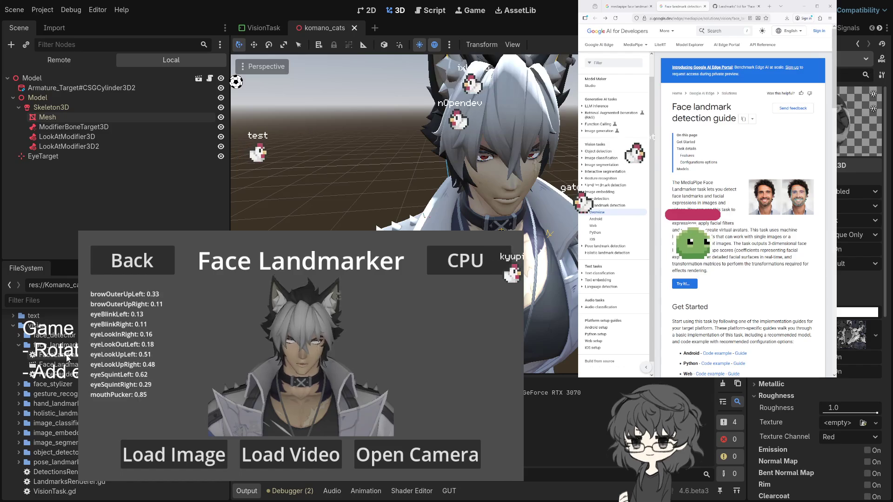
double_click(66, 356)
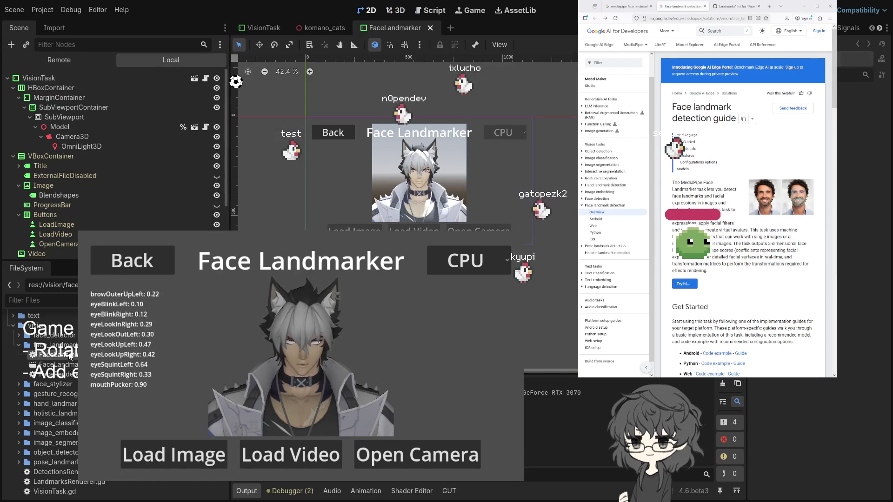
double_click(70, 355)
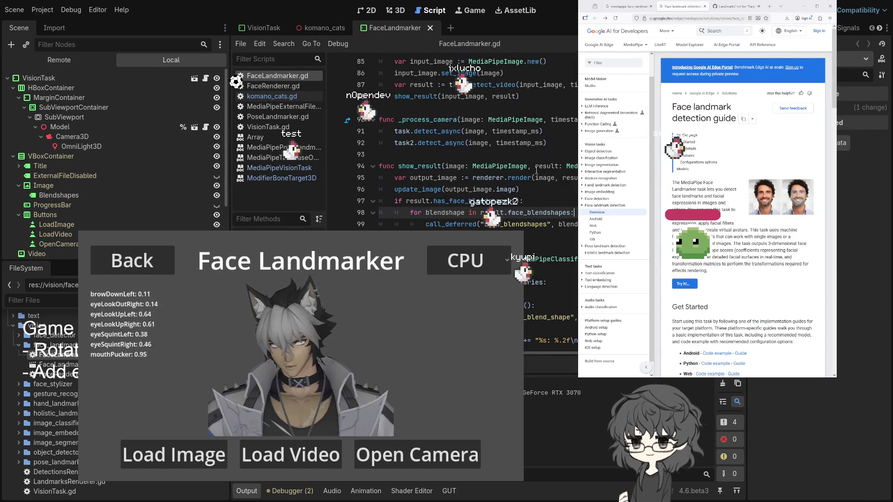
double_click(546, 212)
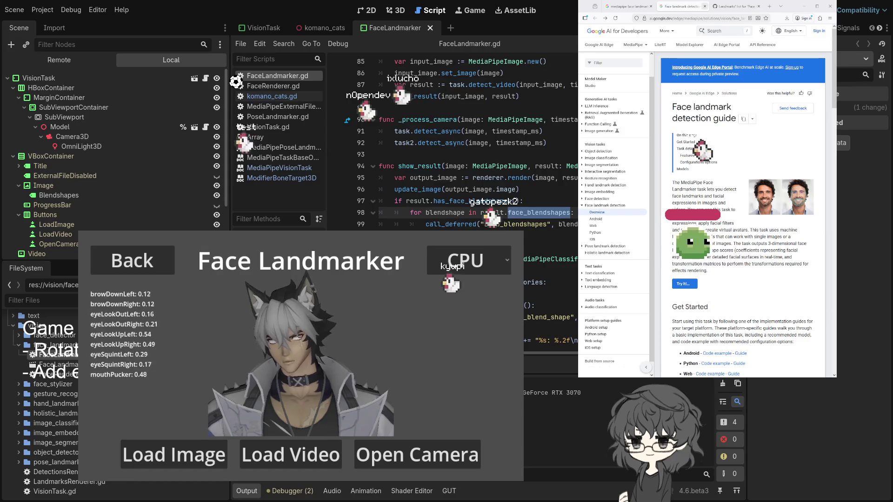
click(737, 6)
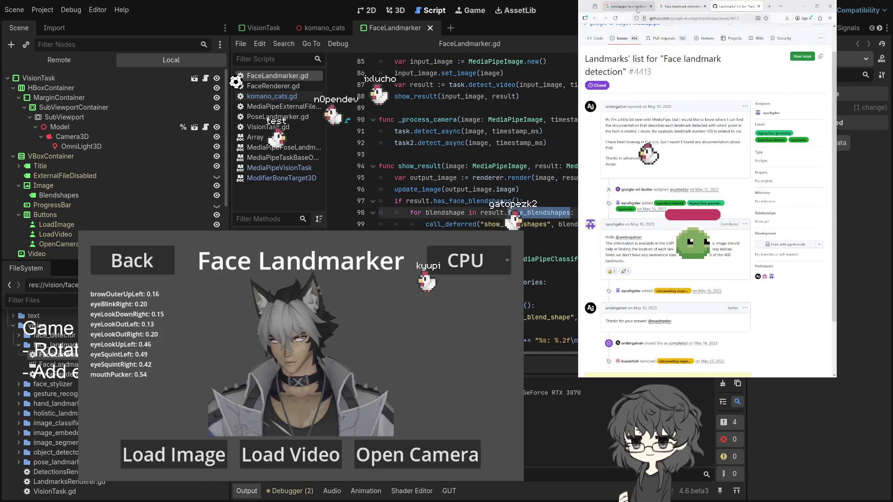
- Change the Google query to 'mediapipe face face_blendshapes list' and search
click(657, 6)
click(628, 6)
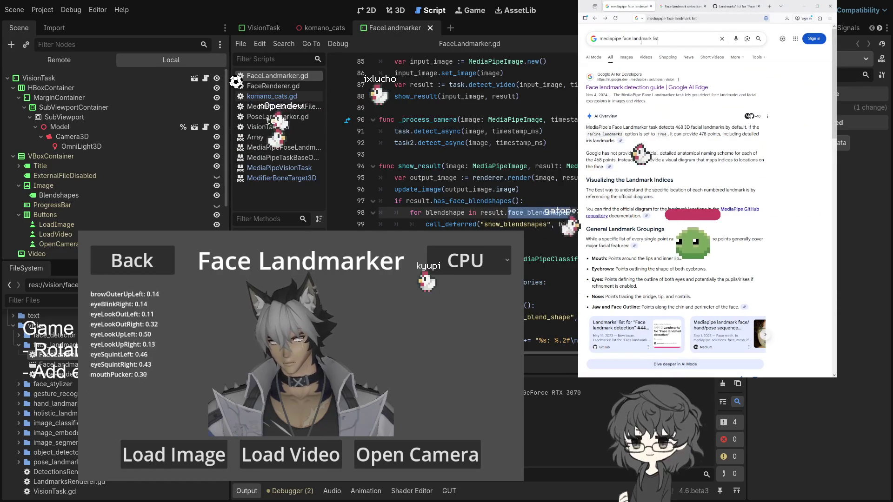
double_click(635, 39)
text(face_blendshapes)
key(Return)
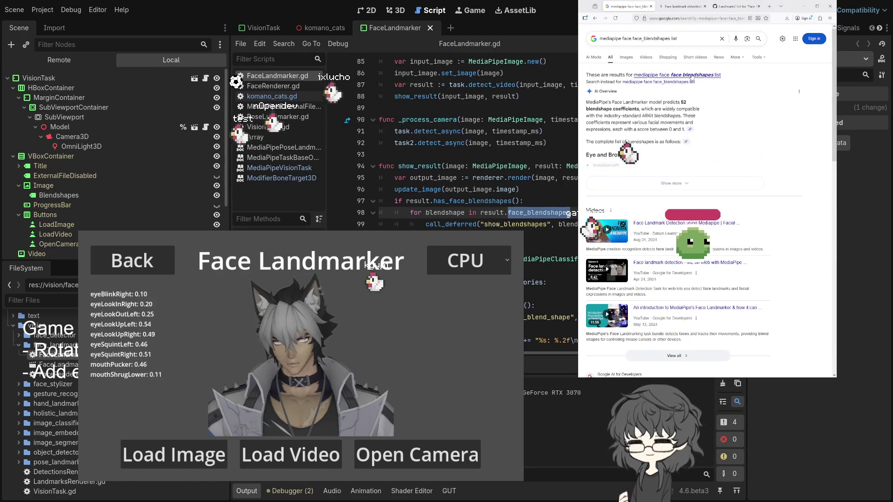
- Open a result in a new tab and close the old Face landmark guide tab
scroll(697, 139, down, 5)
middle_click(731, 83)
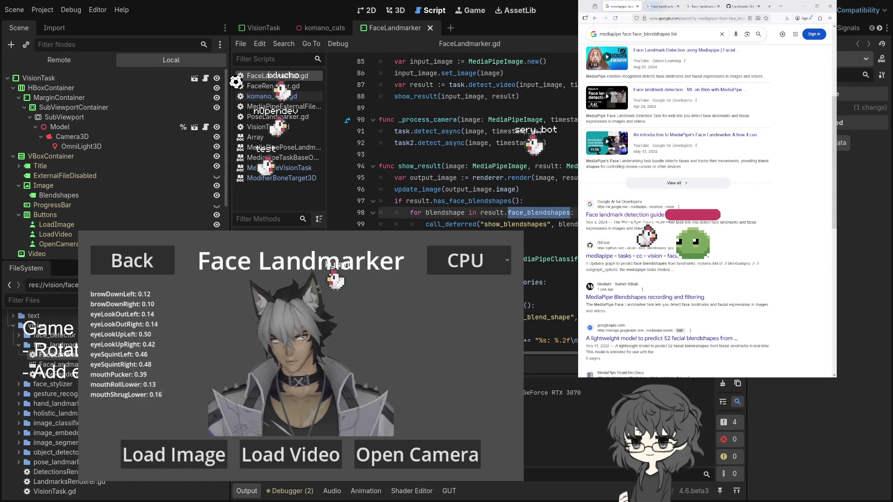
click(661, 7)
scroll(718, 139, down, 10)
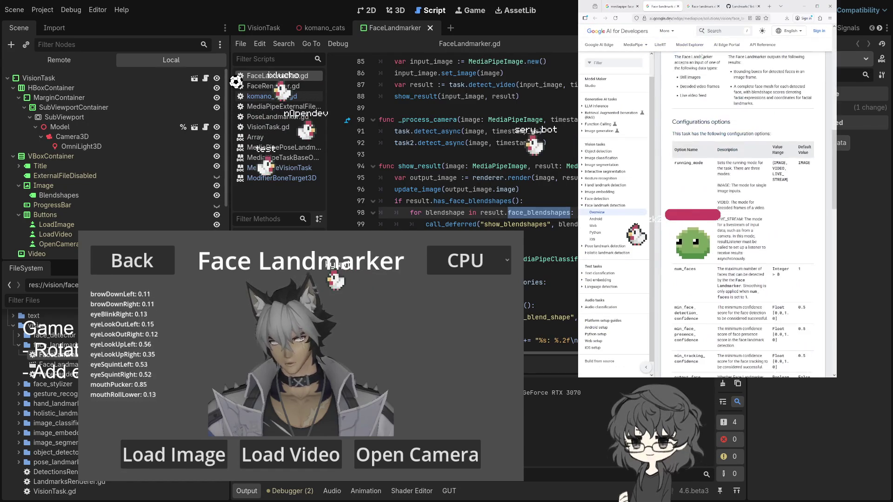
click(678, 6)
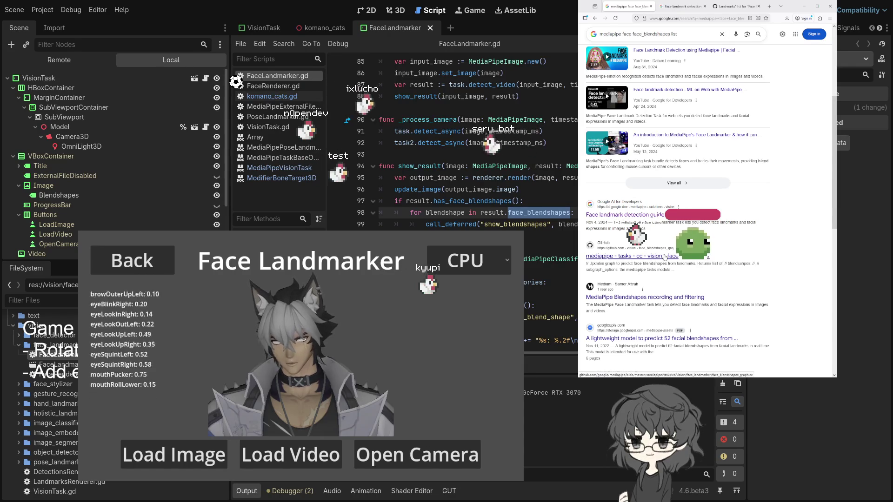
scroll(687, 203, up, 3)
- Expand the AI overview's full blendshape list and open the MediaPipe Face Landmarker documentation
click(631, 183)
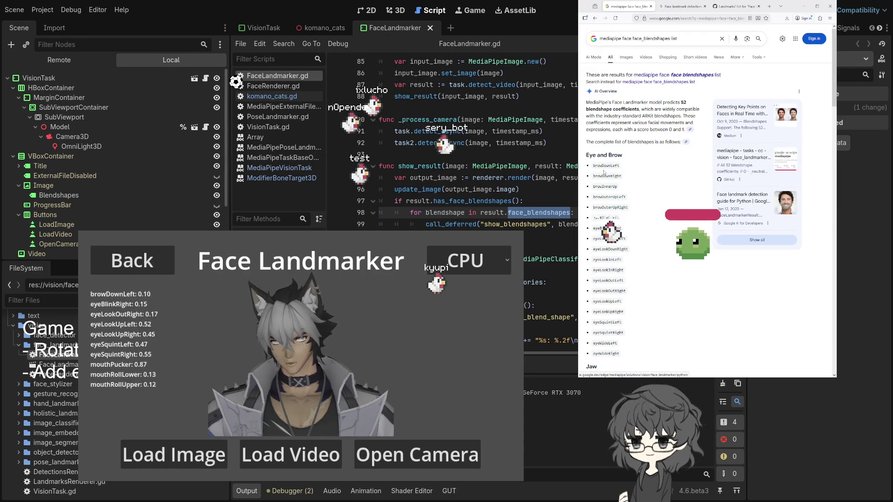
scroll(631, 181, down, 3)
scroll(632, 176, down, 8)
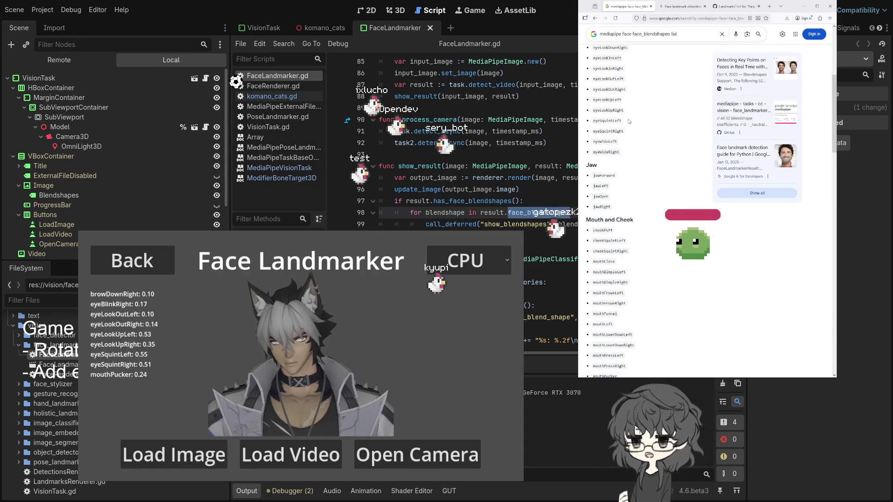
scroll(644, 160, down, 1)
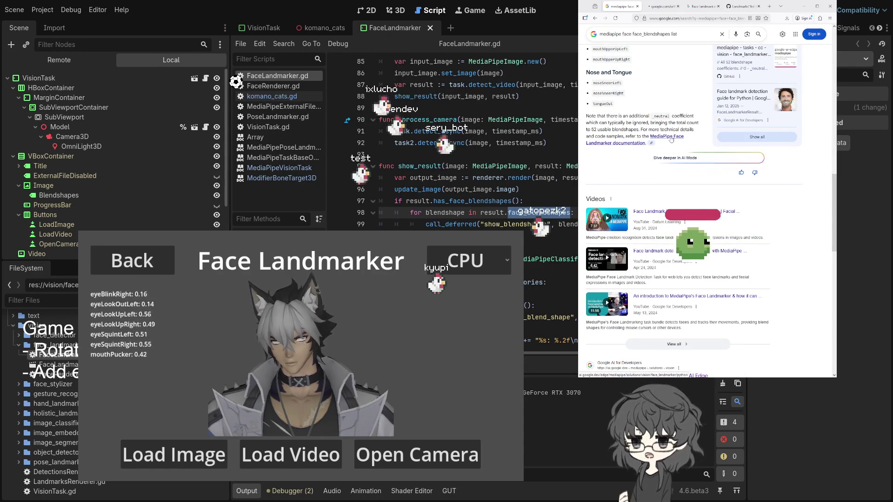
click(670, 138)
scroll(736, 199, down, 15)
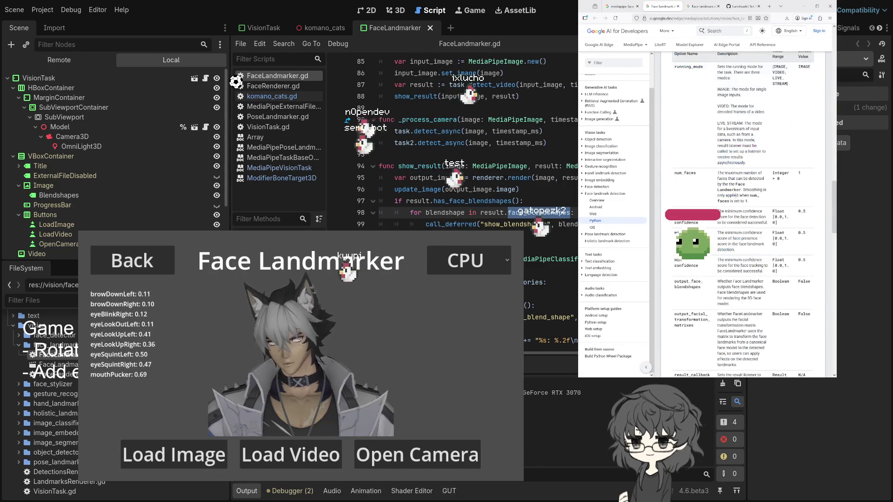
- Read the Face Landmarker Android setup guide, highlighting the show_result function code
scroll(735, 198, down, 15)
scroll(736, 197, up, 10)
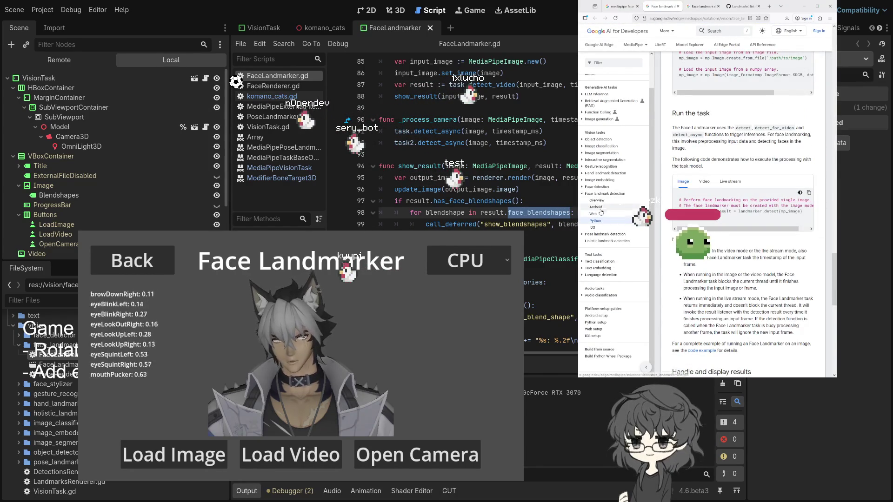
click(599, 208)
scroll(713, 210, down, 5)
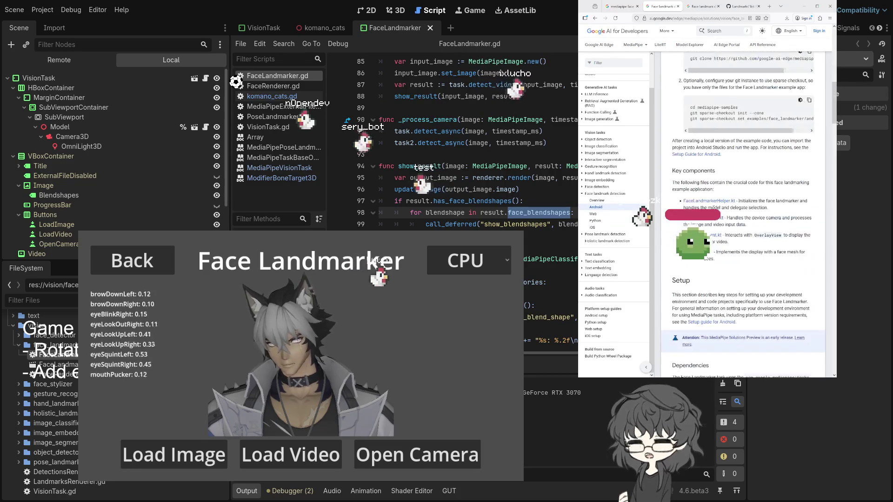
scroll(713, 210, up, 3)
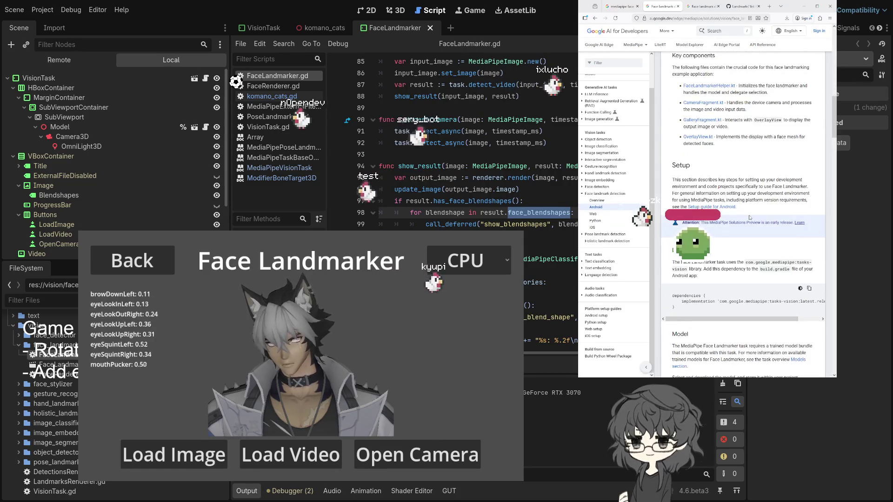
scroll(747, 186, down, 10)
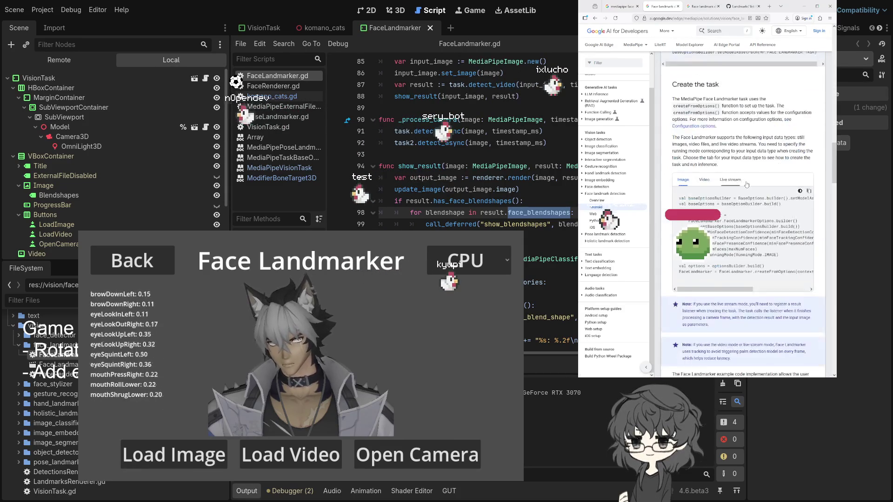
scroll(745, 181, down, 10)
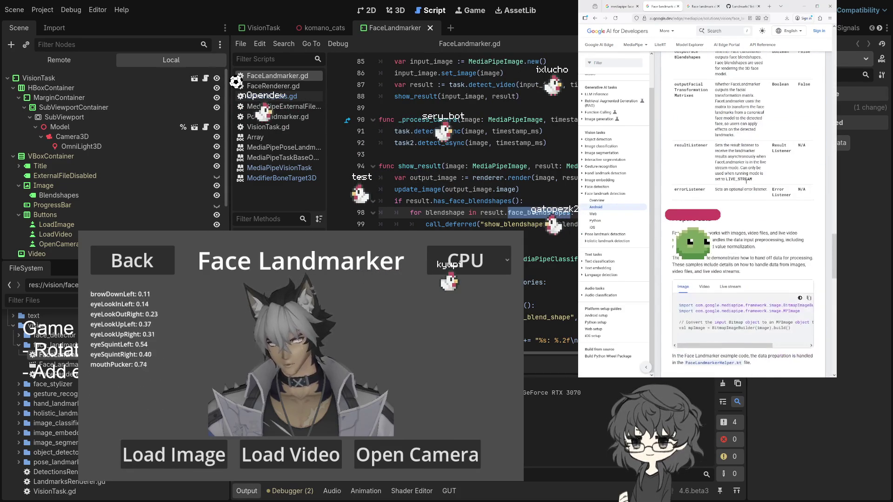
scroll(746, 184, down, 5)
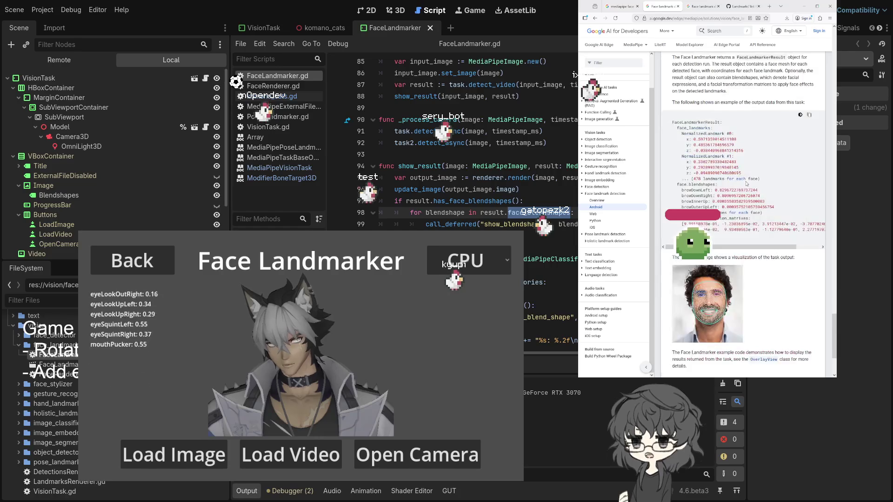
scroll(746, 184, up, 10)
scroll(746, 184, up, 20)
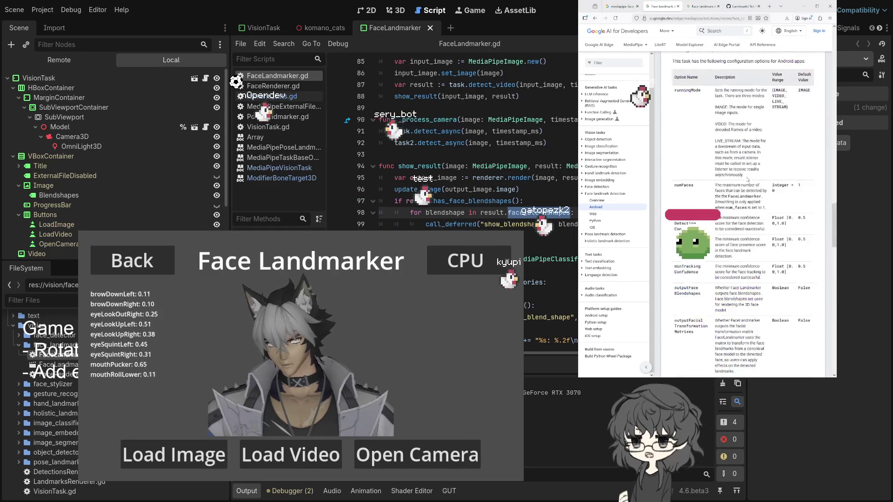
scroll(729, 188, up, 2)
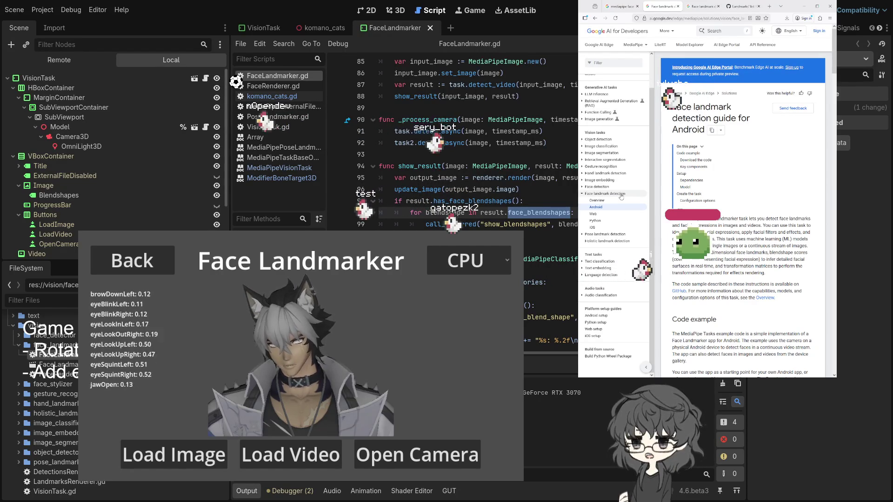
drag(420, 166, 431, 177)
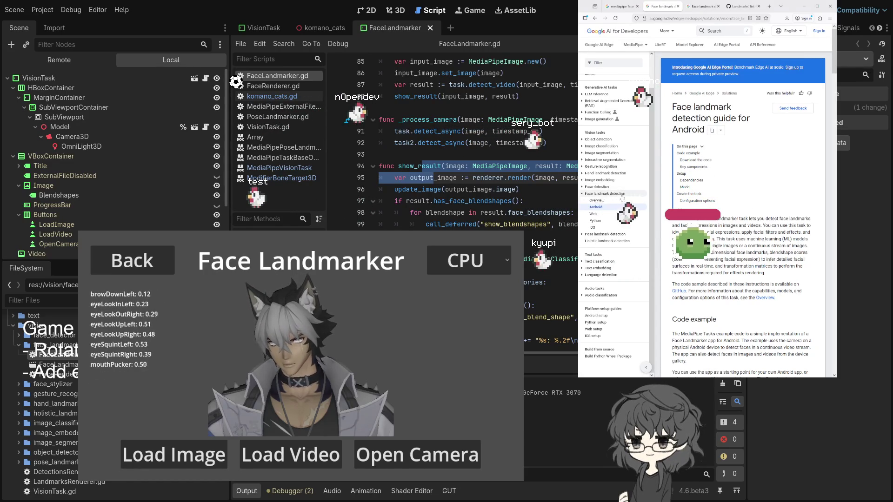
- Find 'blend' on the Face Landmarker overview and open the Blendshape model card PDF
click(598, 201)
scroll(757, 203, down, 5)
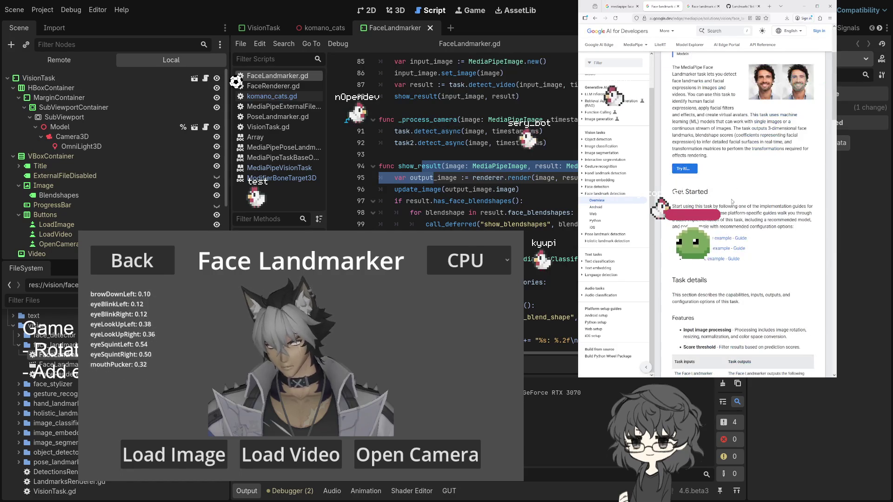
scroll(757, 203, down, 4)
key(ctrl+f)
text(bh)
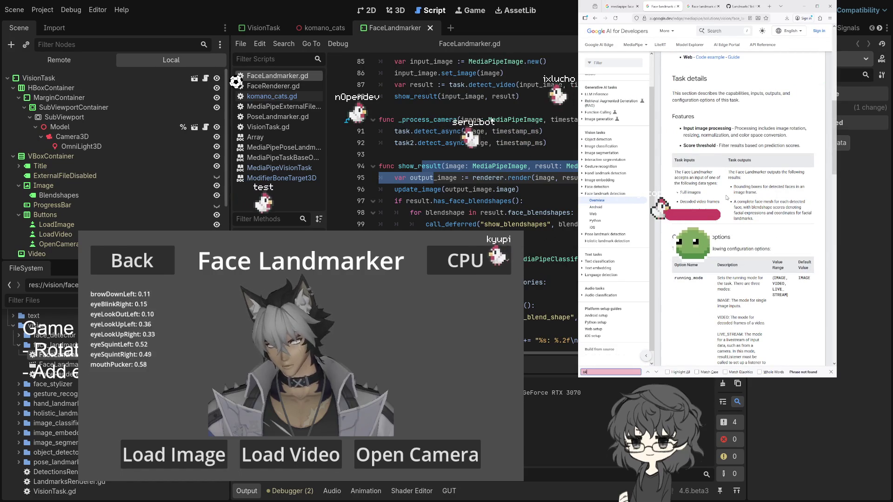
key(BackSpace)
text(lend)
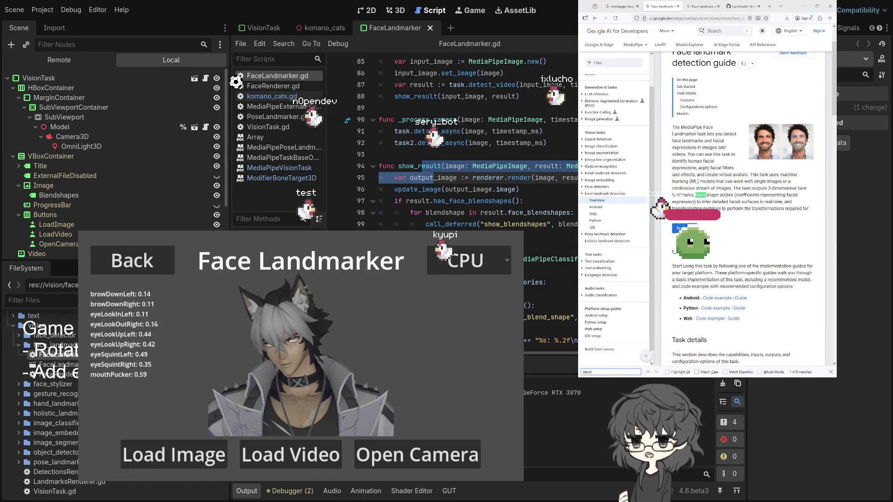
key(Return)
key(Return)
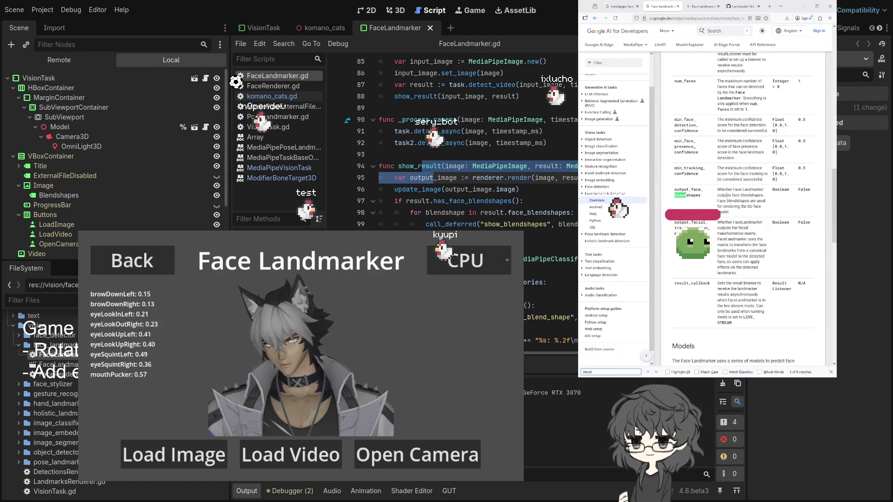
key(Return)
key(Return)
key(Return)
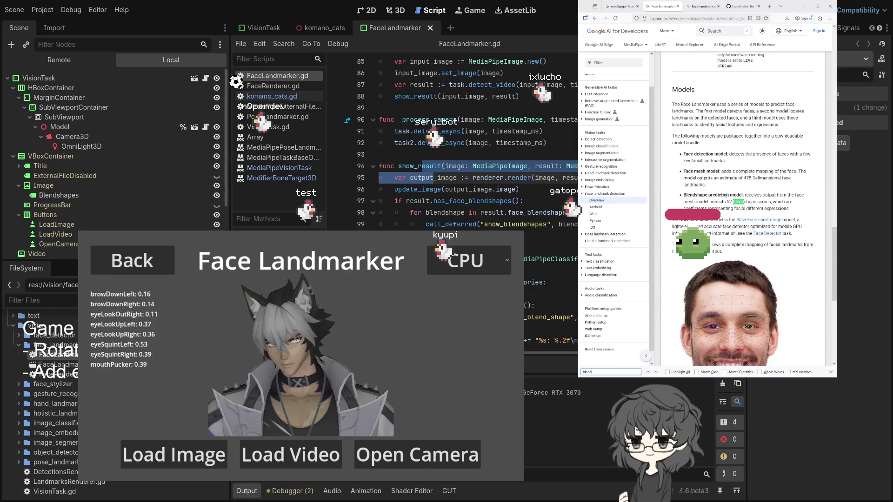
key(Return)
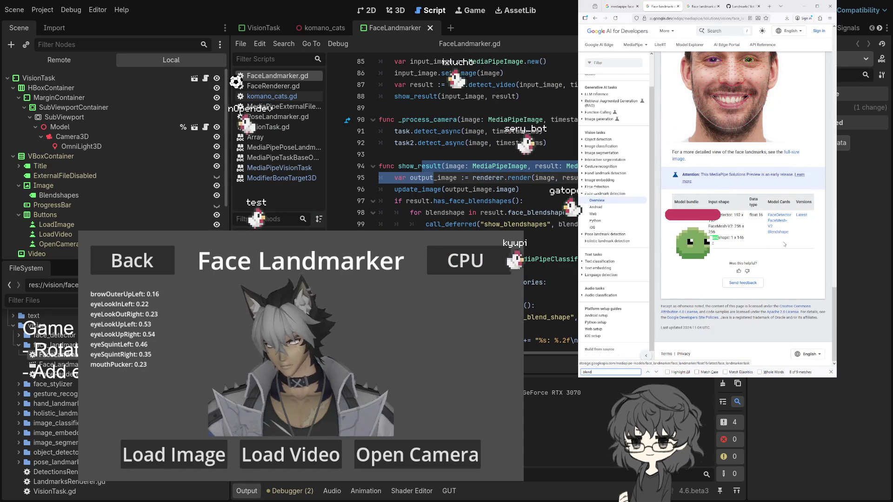
click(778, 232)
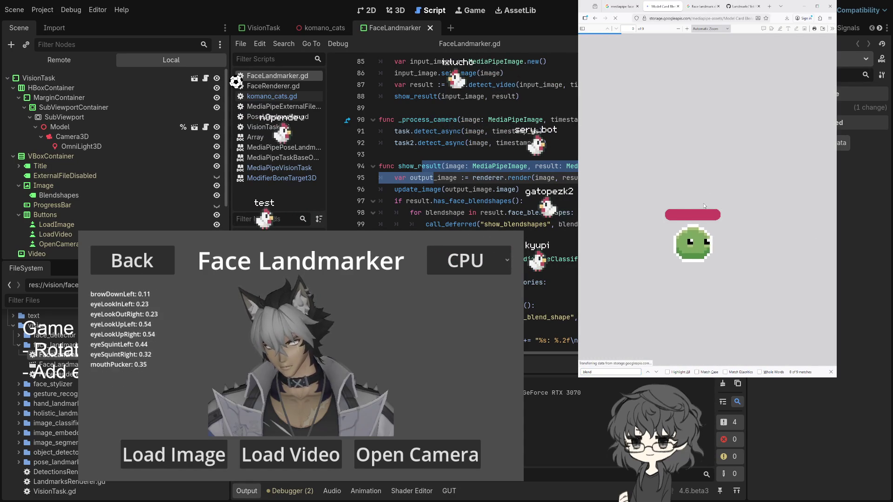
- Scroll the PDF to the predicted blendshapes appendix and highlight eyeLookDownLeft
scroll(697, 186, down, 10)
scroll(694, 172, down, 15)
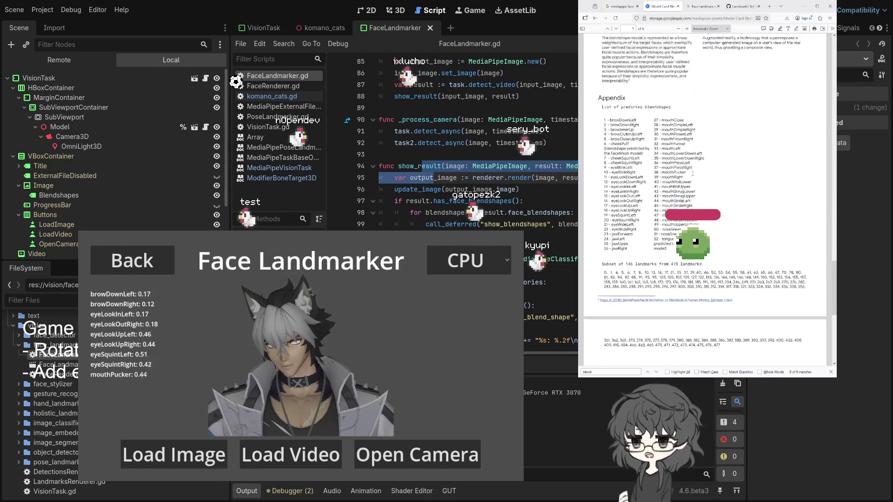
scroll(673, 137, down, 5)
scroll(674, 136, up, 5)
scroll(659, 166, up, 2)
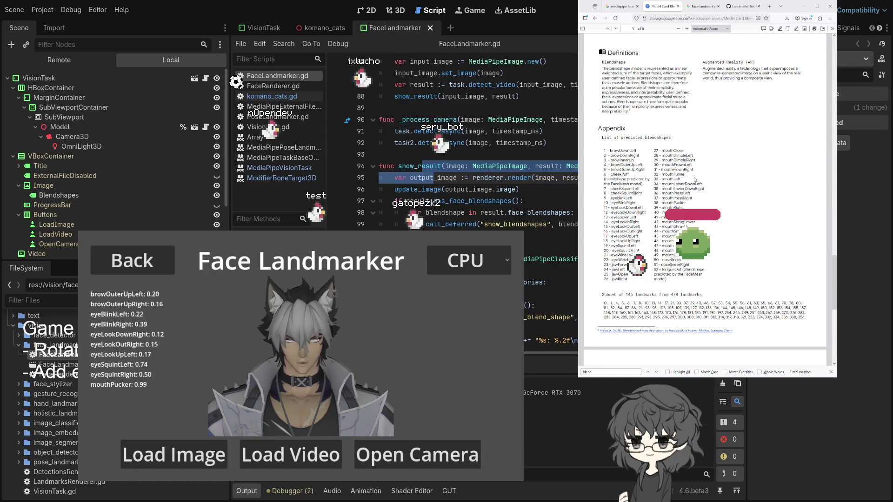
mouse_move(646, 155)
mouse_down()
mouse_move(643, 208)
mouse_move(643, 198)
mouse_up()
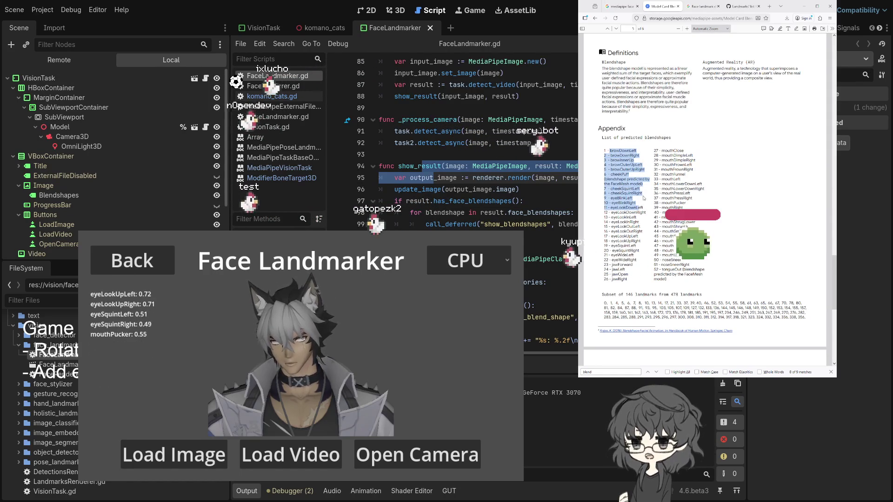
click(610, 209)
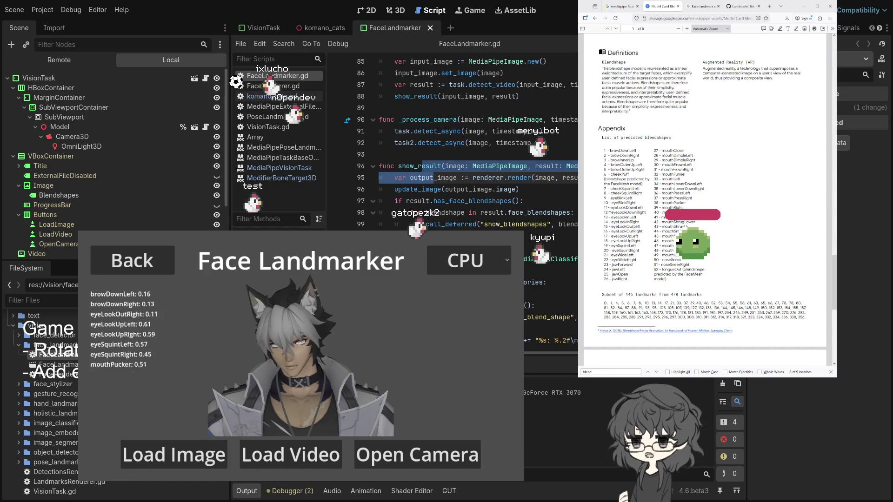
double_click(625, 208)
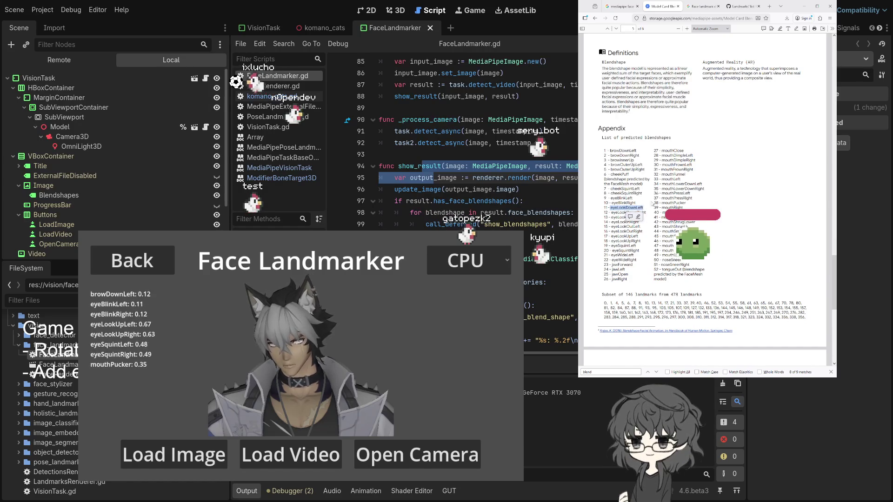
double_click(625, 208)
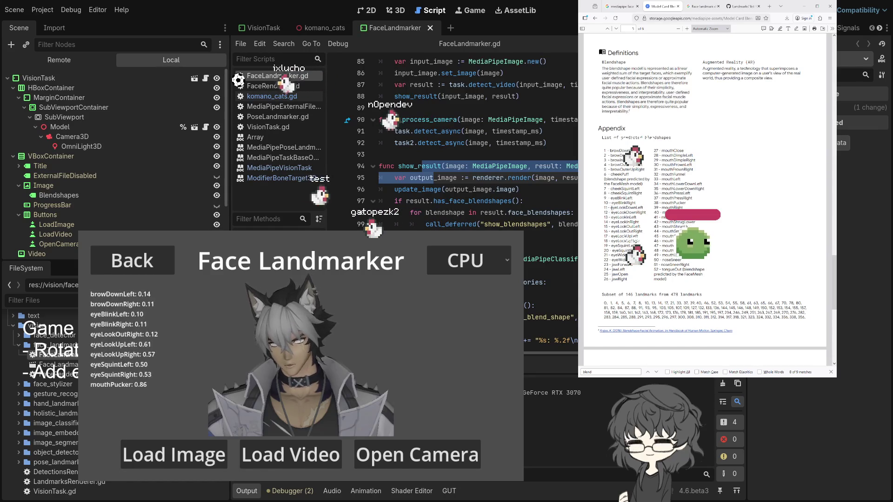
drag(611, 208, 646, 209)
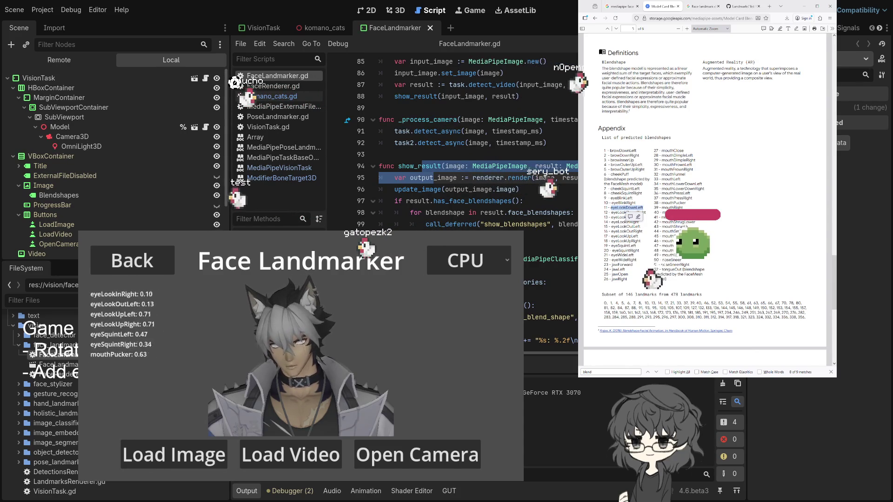
- Scroll FaceLandmarker.gd to the top in Godot and return to the komano_cats scene
click(466, 144)
scroll(471, 135, up, 7)
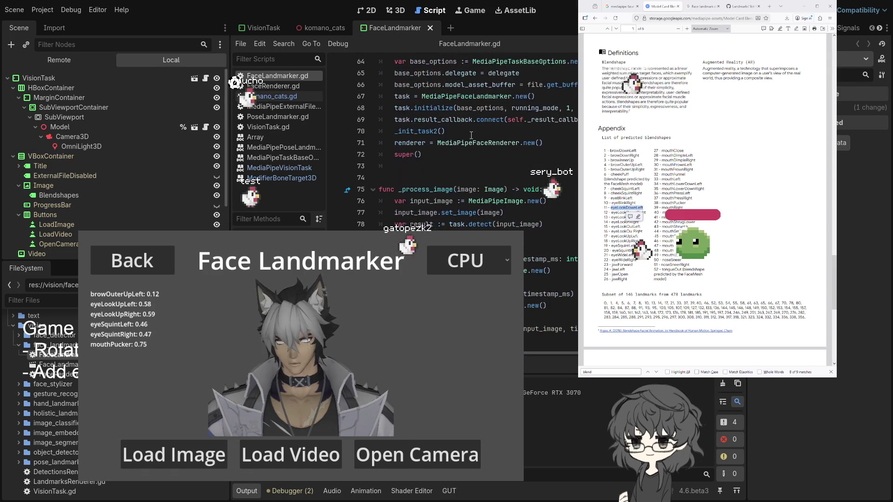
scroll(417, 88, up, 20)
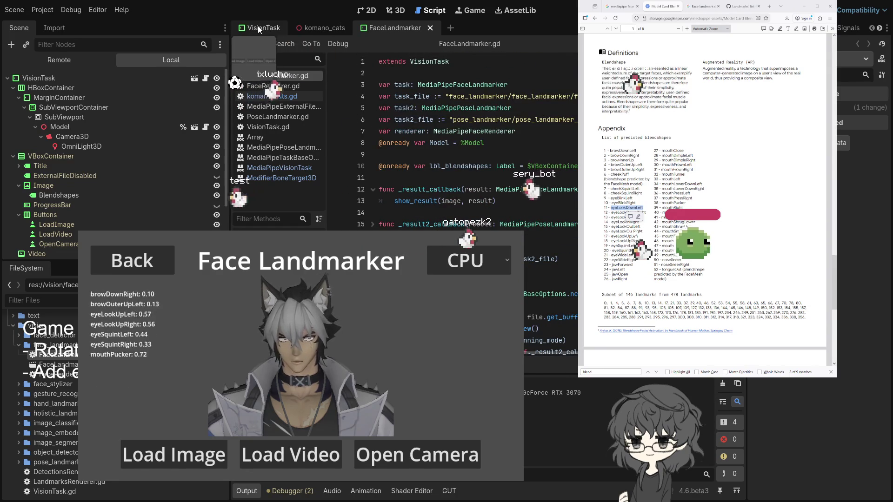
mouse_move(311, 27)
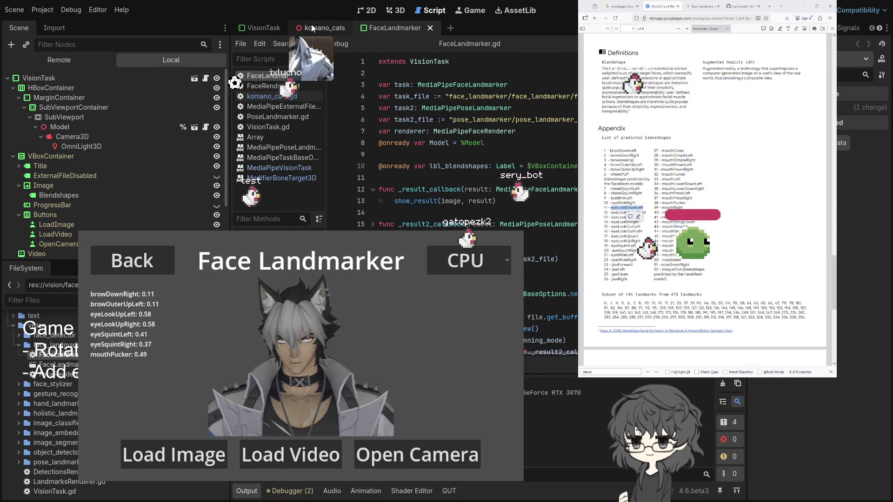
click(336, 26)
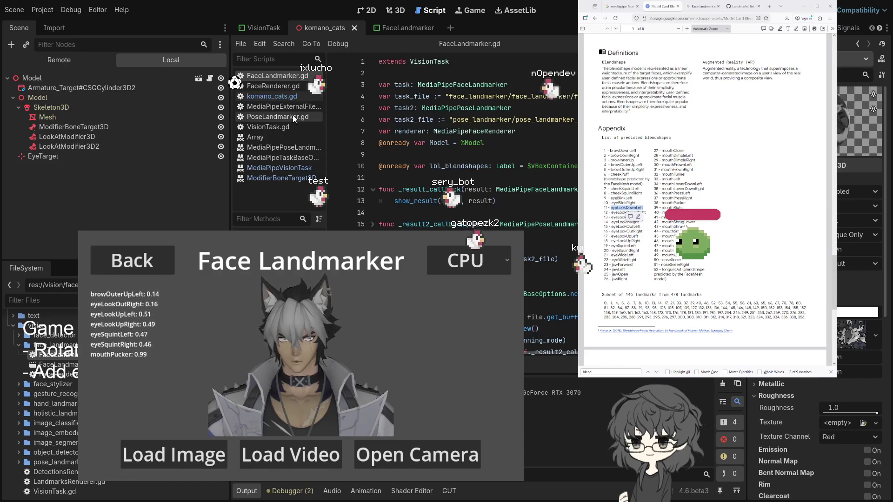
- Open komano_cats.gd and start an if on shape_name below the dictionary block
click(279, 91)
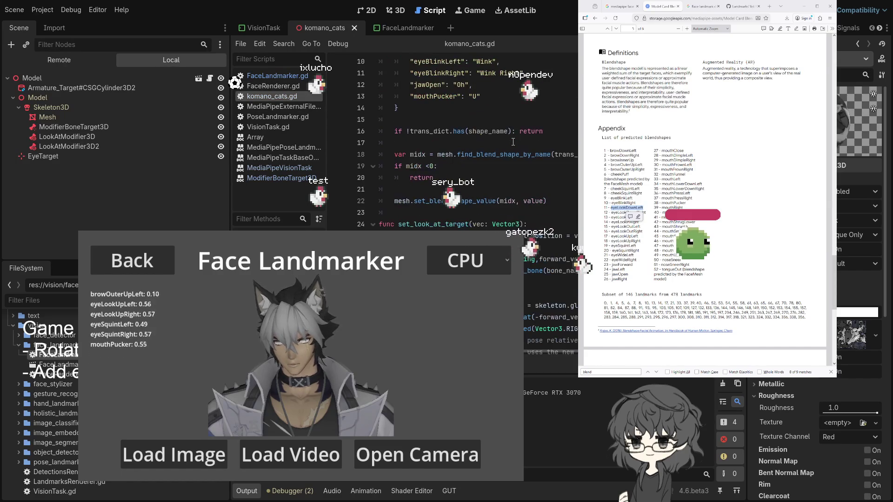
scroll(544, 136, up, 2)
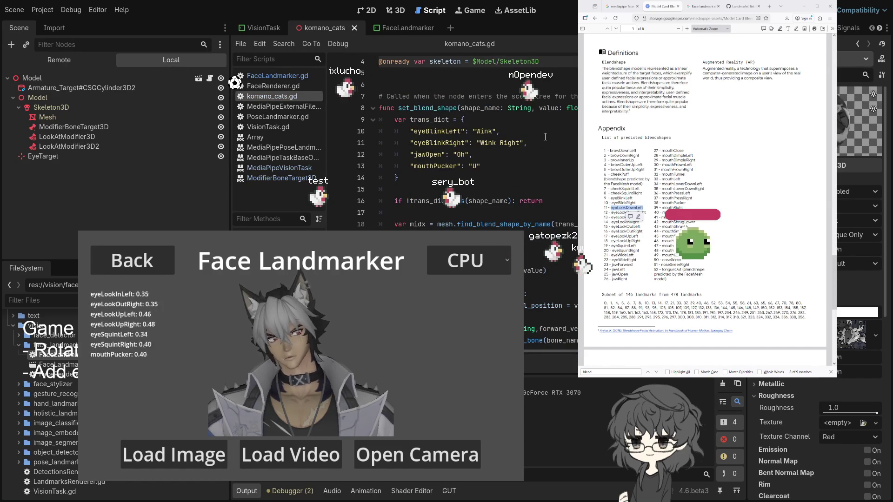
click(413, 178)
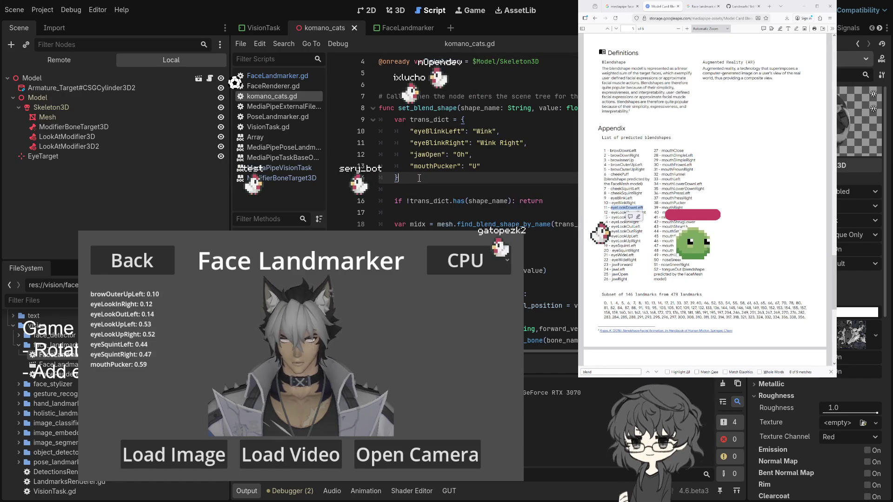
key(Return)
key(Return)
text(if s)
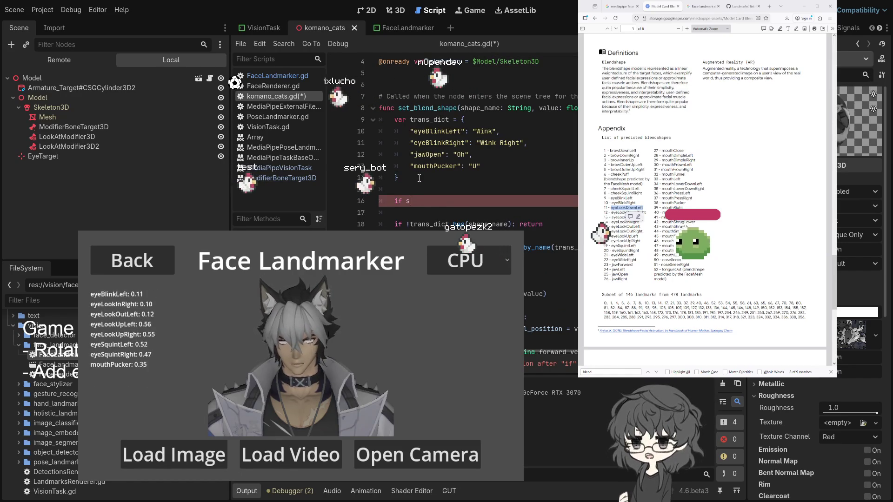
text(ha)
key(Return)
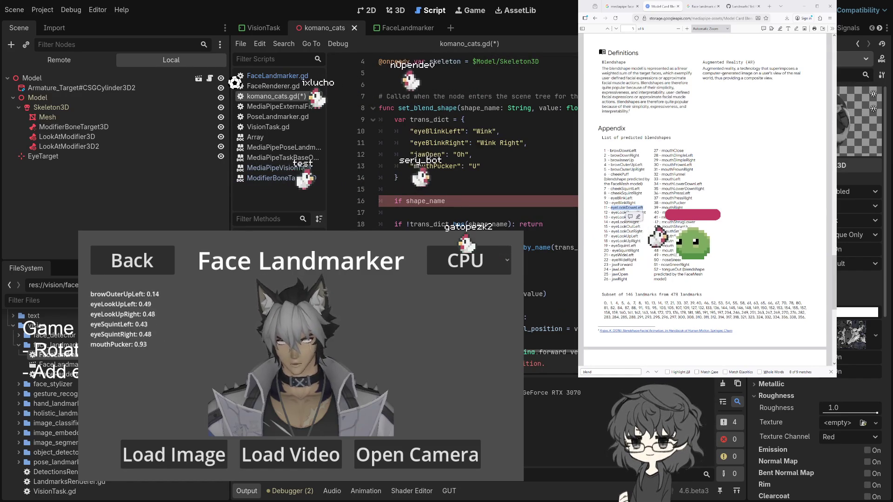
- Complete the condition as shape_name.begins_with("eyeLook"): and begin the target position line
key(BackSpace)
text(.sta)
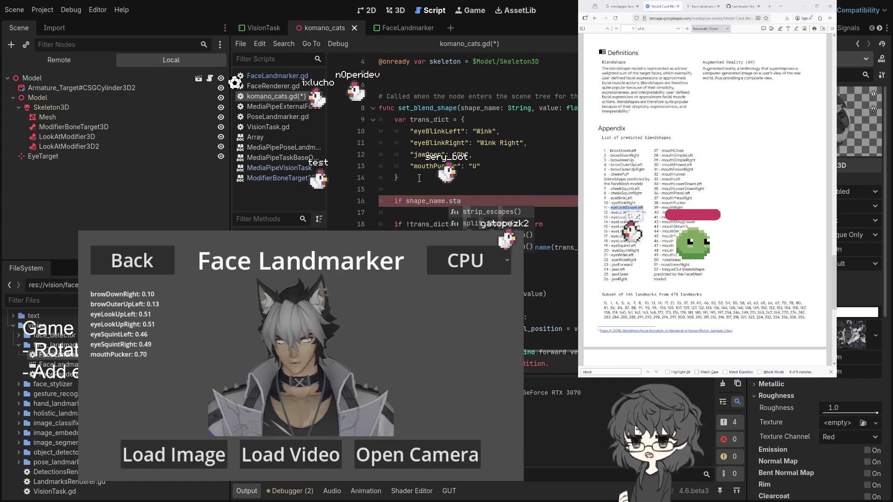
key(BackSpace)
key(BackSpace)
key(BackSpace)
text(be)
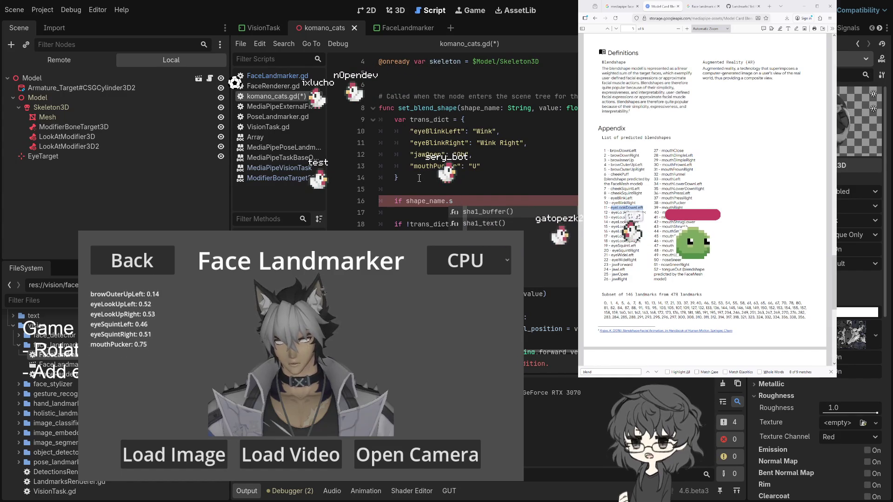
key(Return)
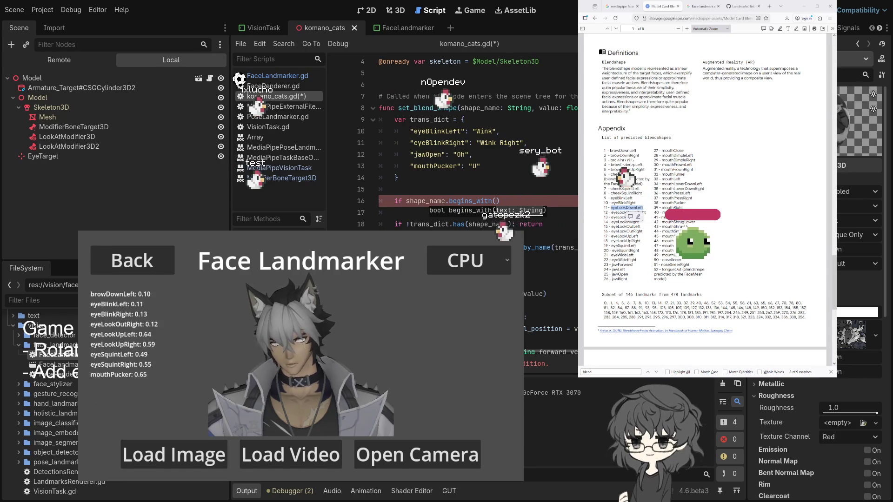
key(BackSpace)
key(BackSpace)
key(BackSpace)
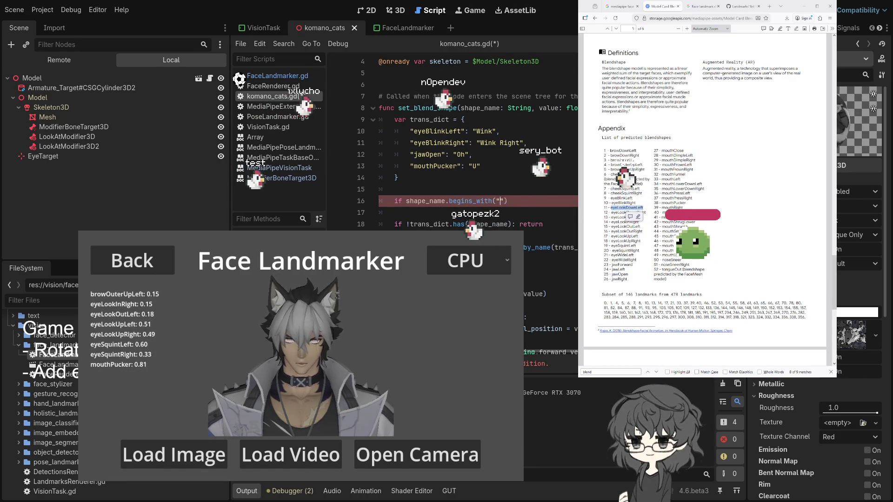
text("eyeLook"))
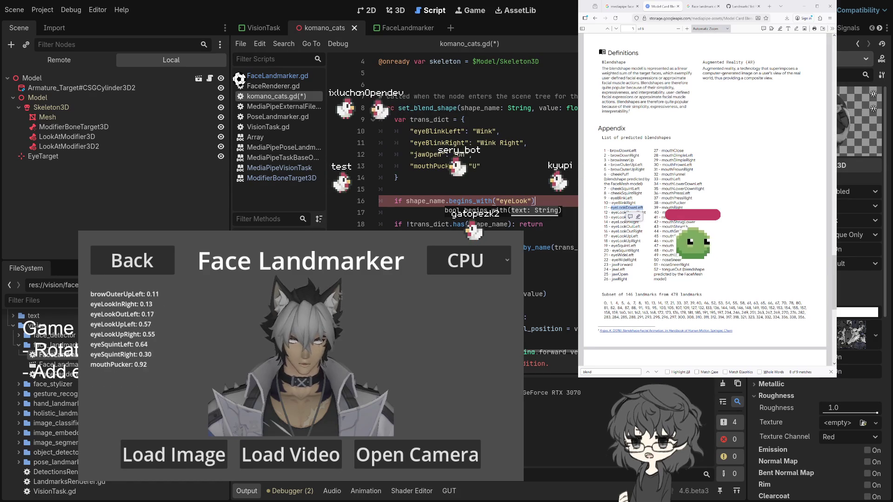
text(:)
key(Return)
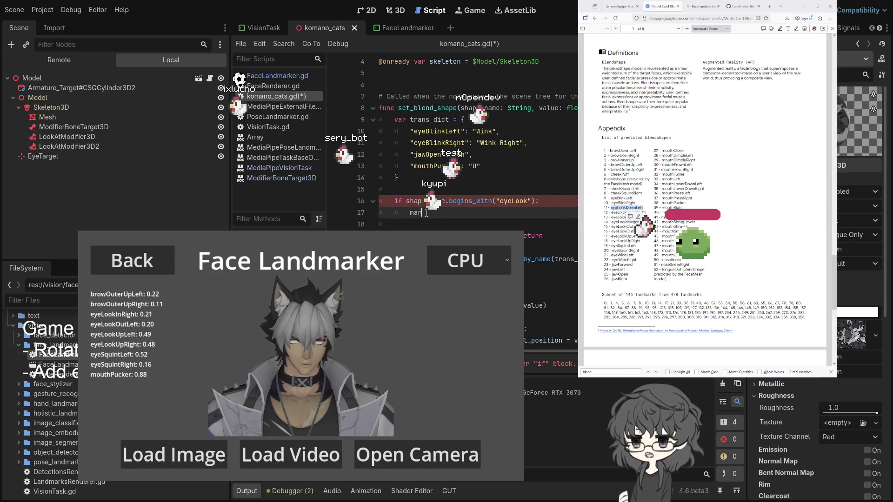
text(target)
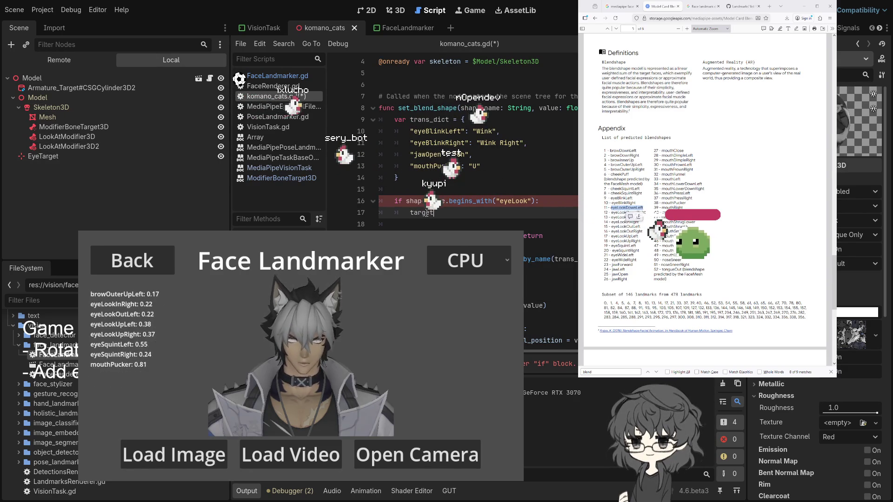
text(an.p)
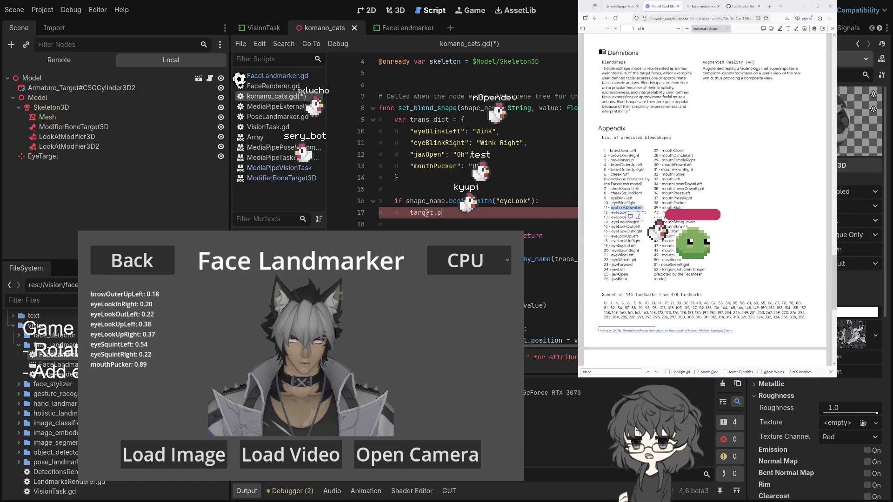
text(o)
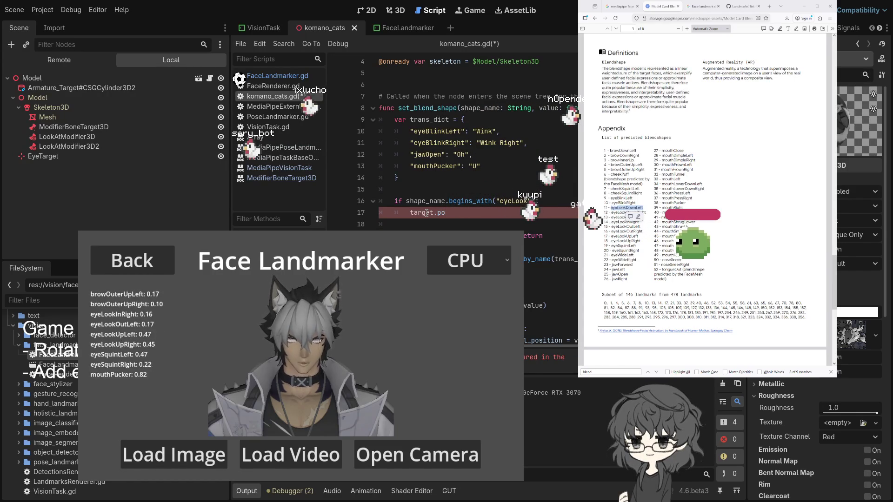
click(55, 156)
mouse_move(45, 154)
mouse_down()
mouse_move(100, 152)
mouse_move(405, 81)
mouse_move(384, 82)
mouse_up()
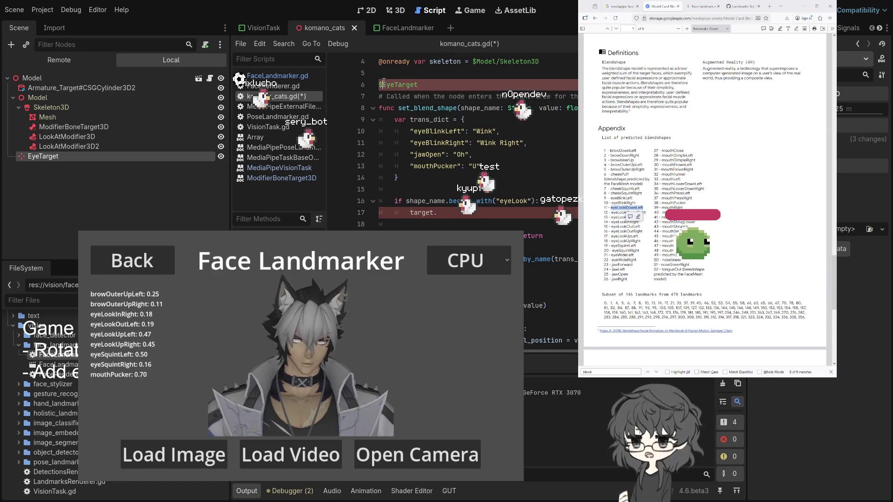
key(ctrl+z)
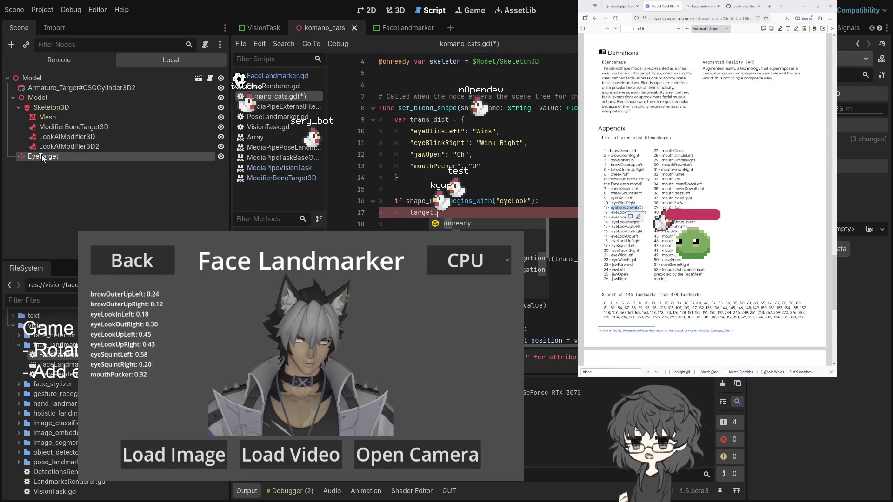
mouse_move(83, 149)
mouse_down()
mouse_move(325, 93)
mouse_move(409, 85)
mouse_up()
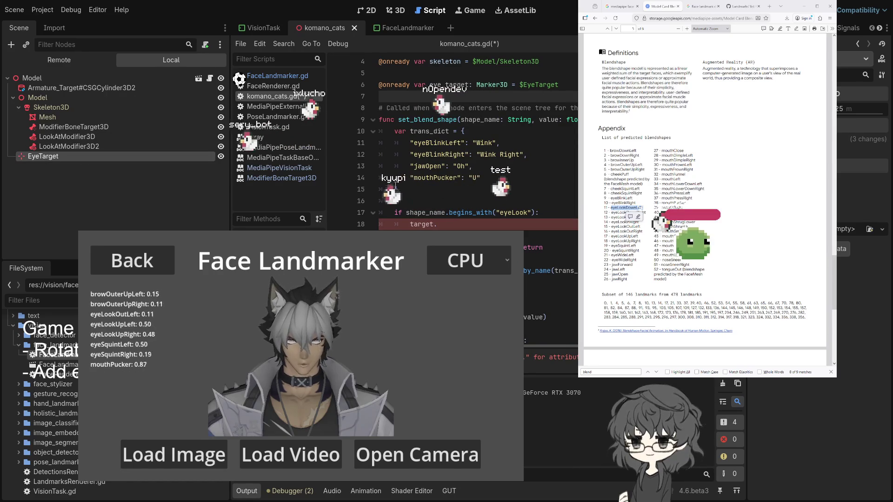
- Make the branch line eye_target.position and nest EyeTarget under ModifierBoneTarget3D
click(459, 227)
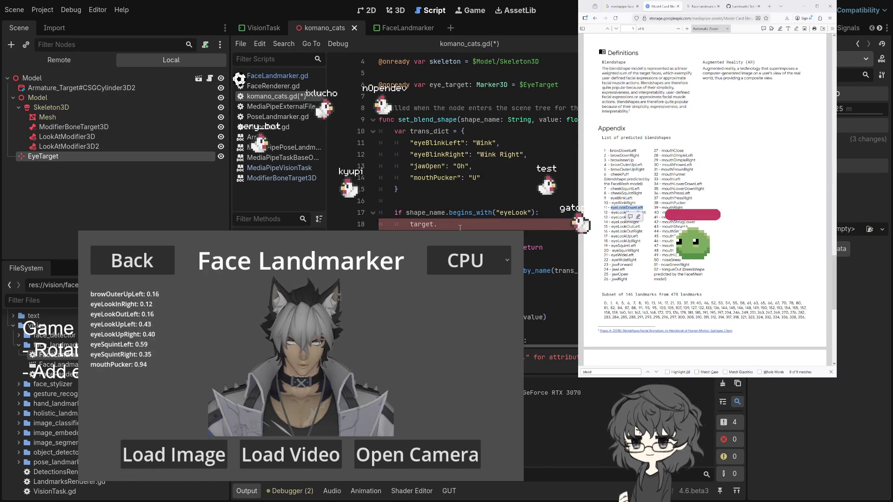
click(447, 86)
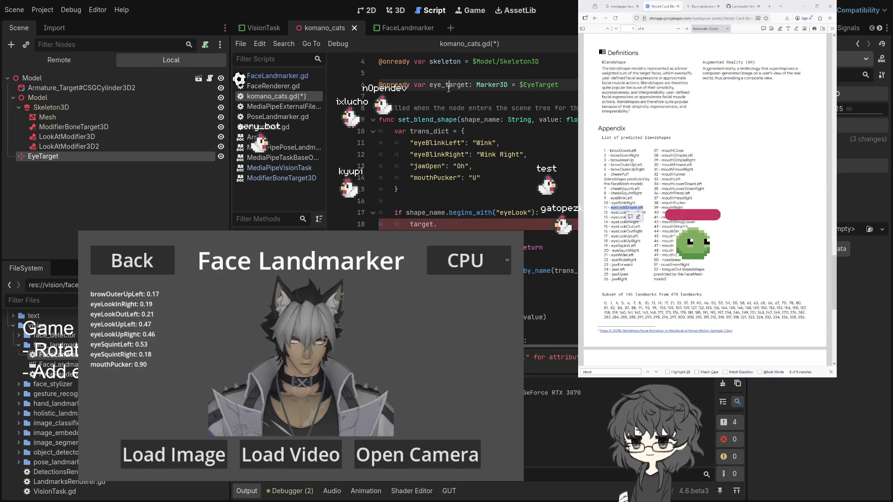
key(ctrl+c)
click(440, 224)
key(shift+Home)
key(ctrl+v)
text(.po)
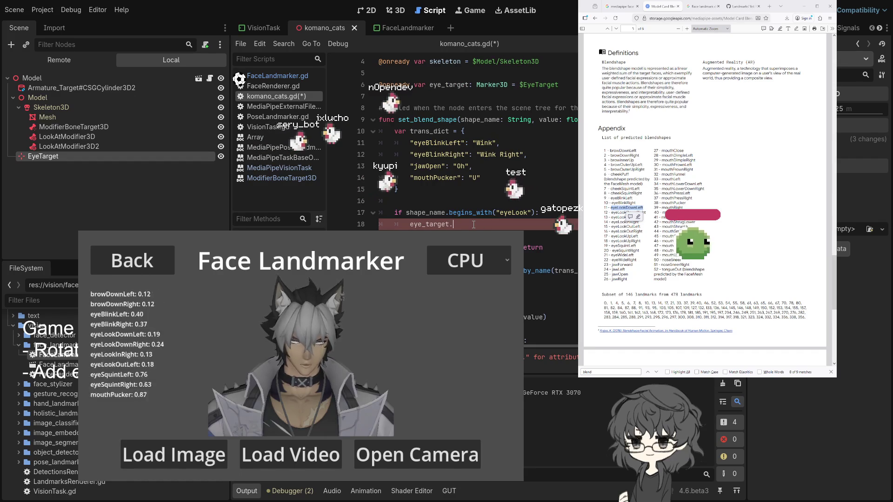
text(sition)
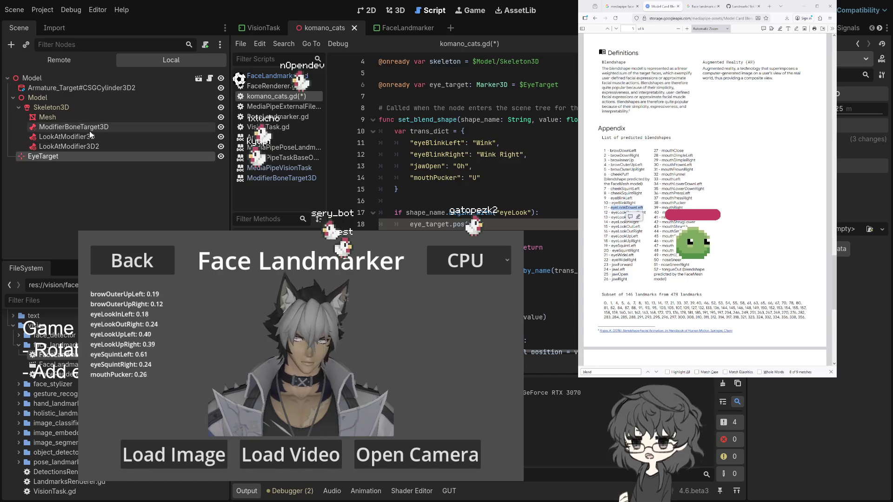
click(66, 127)
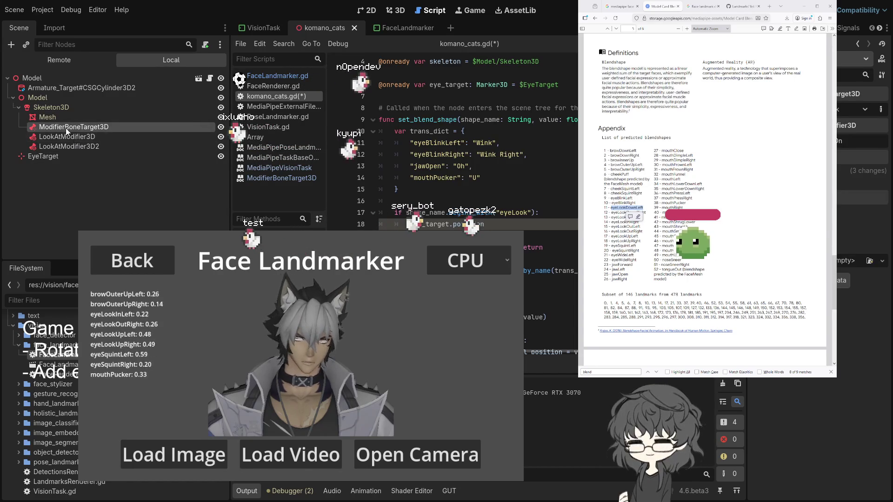
mouse_move(37, 159)
mouse_down()
mouse_move(80, 135)
mouse_move(63, 125)
mouse_up()
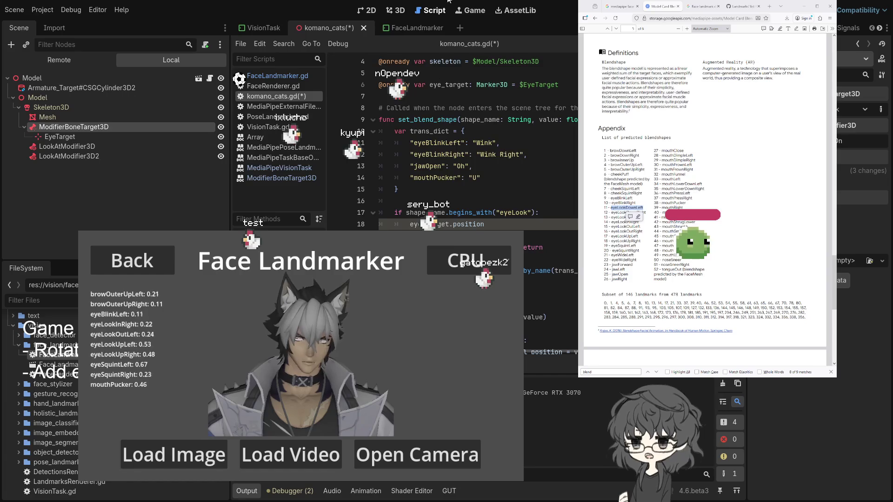
- In the 3D view, drag EyeTarget to check that the head turns with it
click(398, 11)
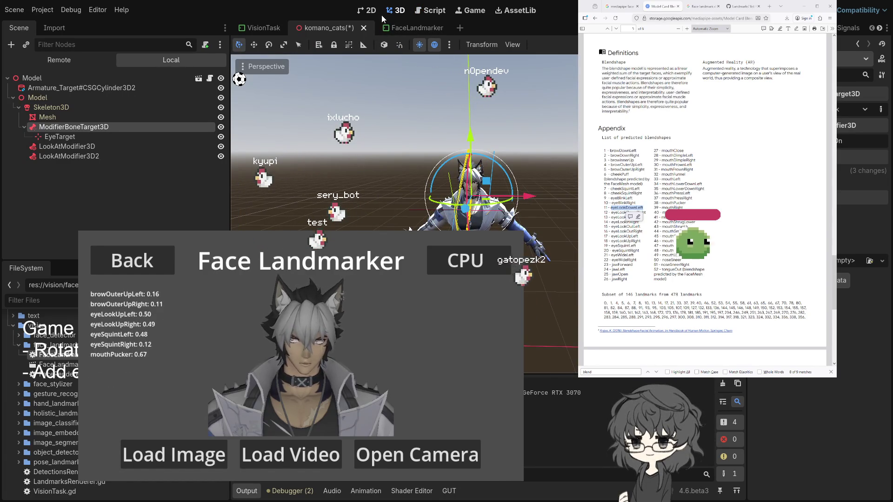
click(74, 137)
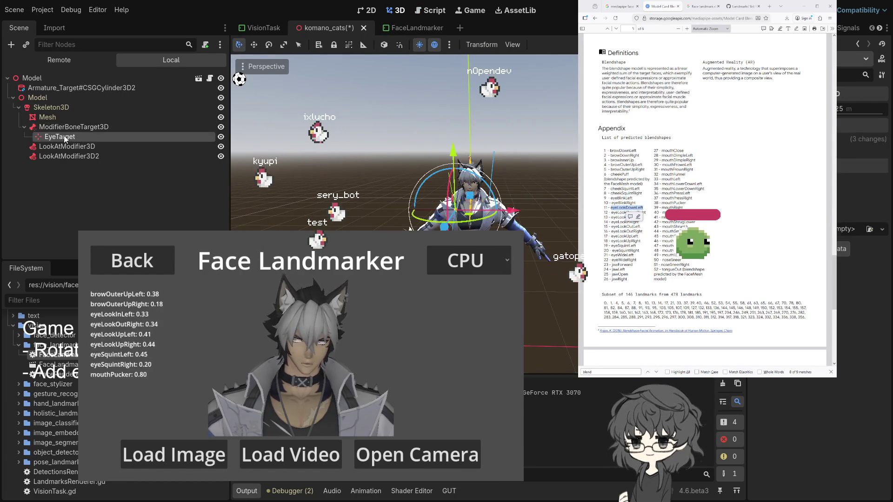
mouse_move(423, 180)
mouse_down()
mouse_move(498, 185)
mouse_move(461, 175)
mouse_up()
- Insert a new Node3D under ModifierBoneTarget3D, nest EyeTarget inside it, and expand EyeTarget's Transform
click(90, 129)
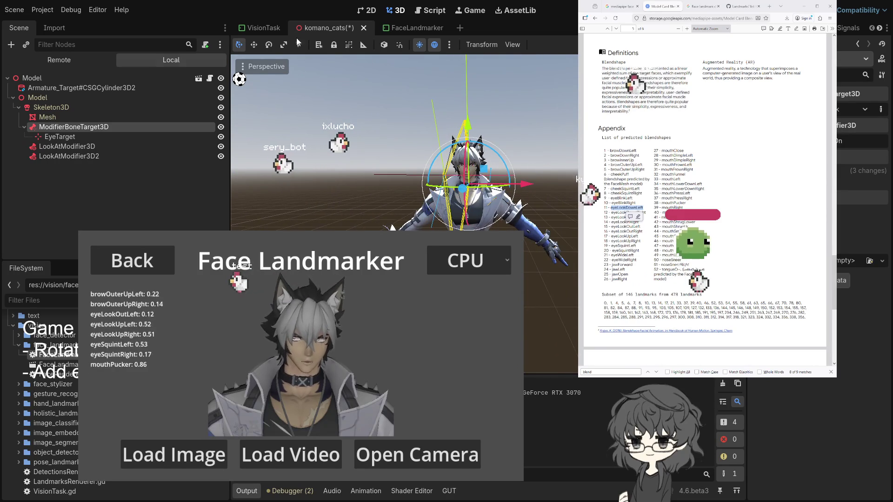
click(65, 139)
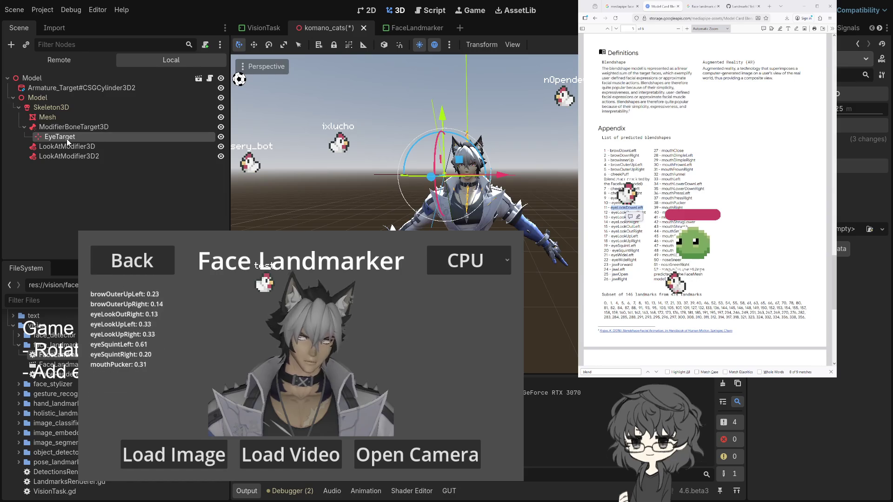
click(57, 127)
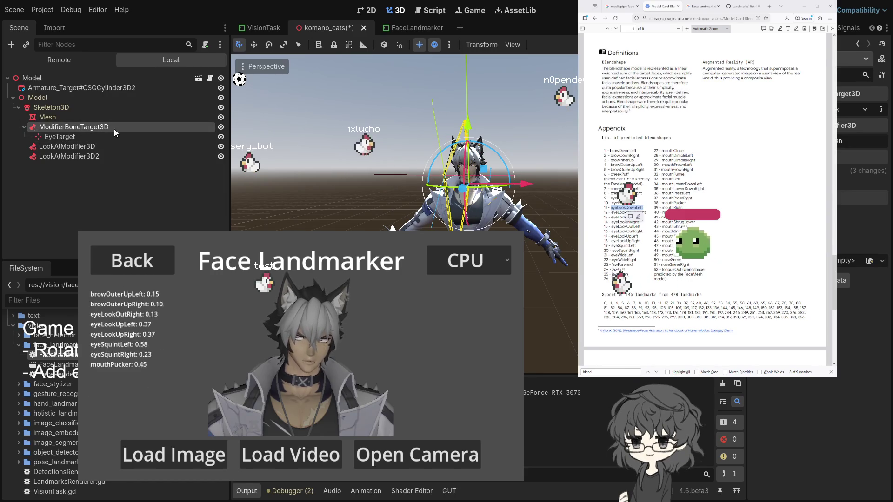
click(49, 137)
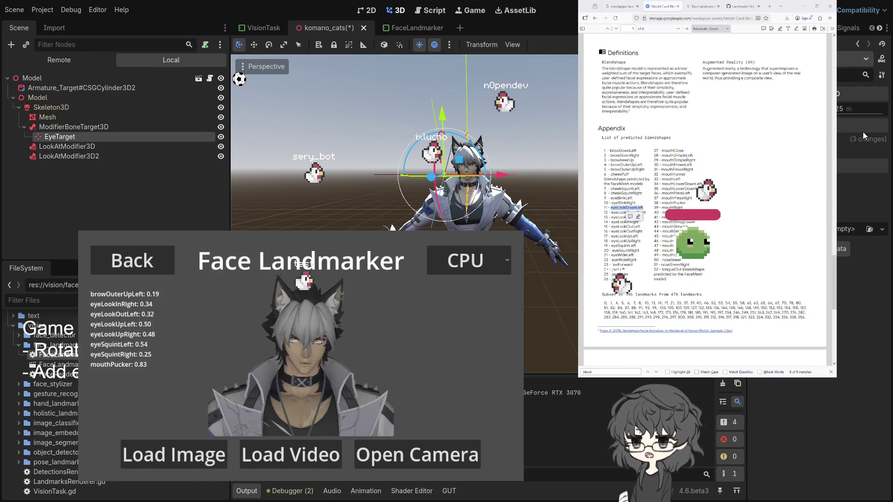
key(ctrl+v)
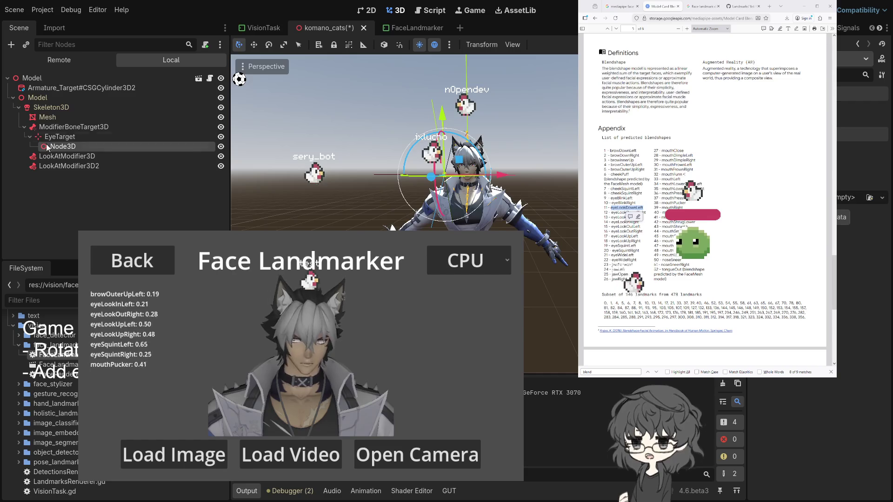
click(63, 137)
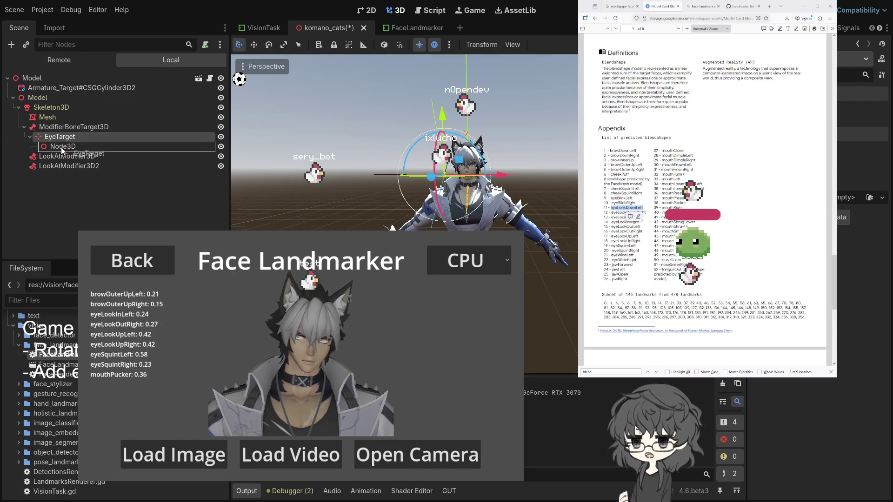
drag(62, 146, 59, 139)
click(65, 138)
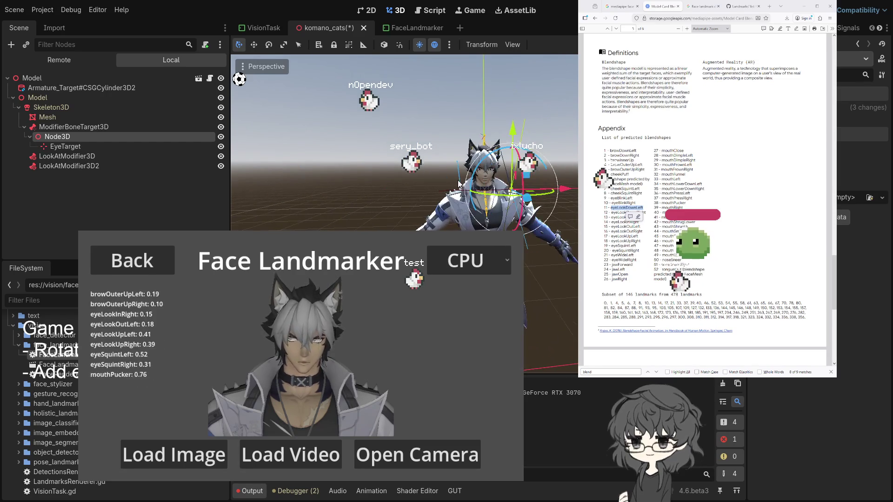
click(66, 146)
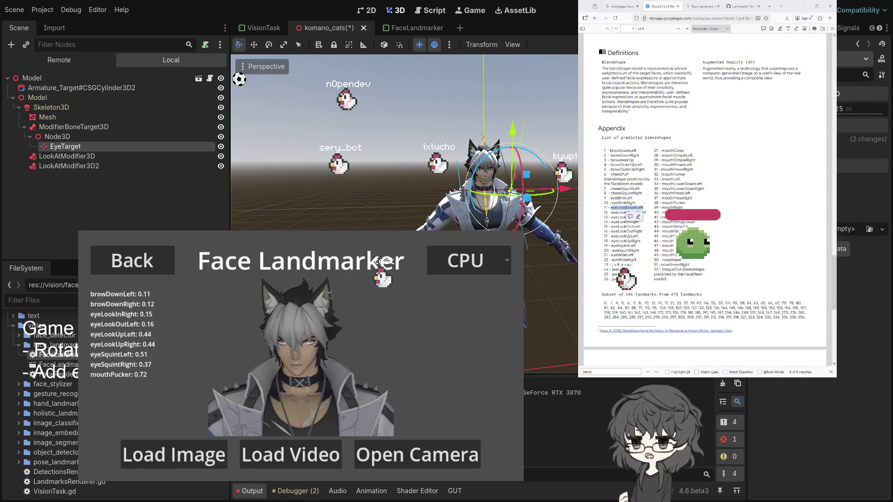
click(862, 166)
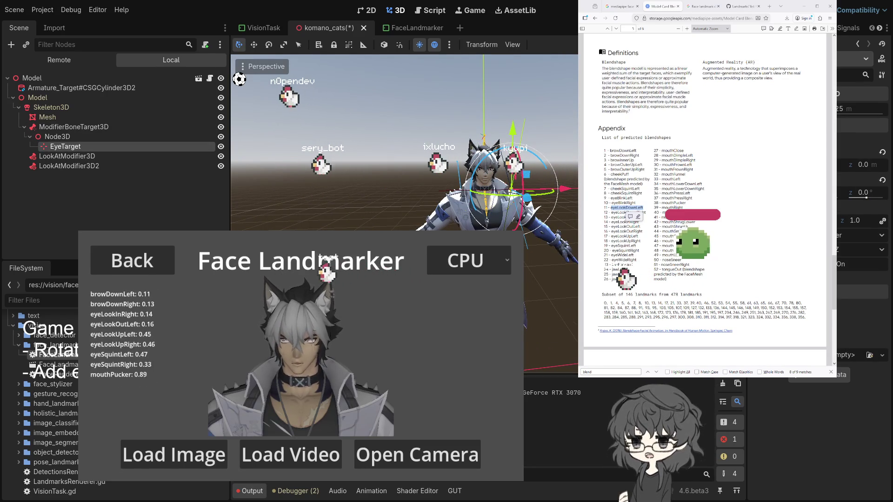
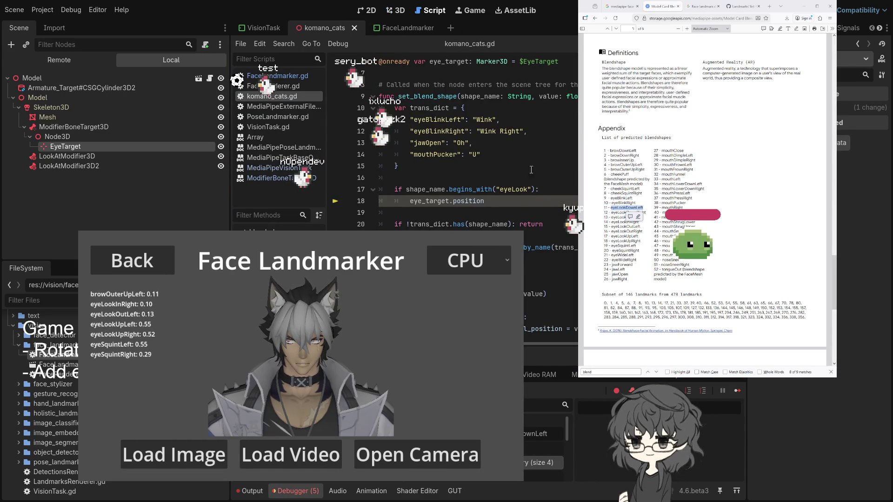
- Stop the Face Landmarker game with F8 and delete the unfinished eye_target.position text on line 18
key(F8)
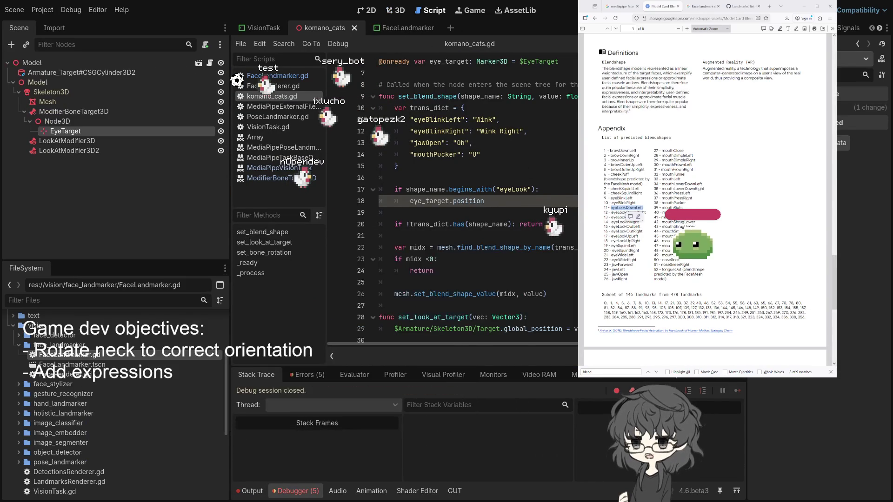
click(439, 192)
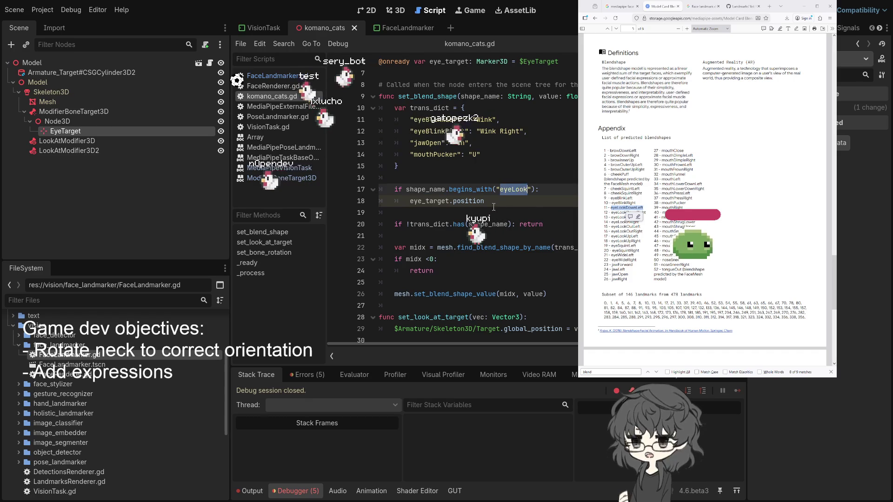
click(510, 202)
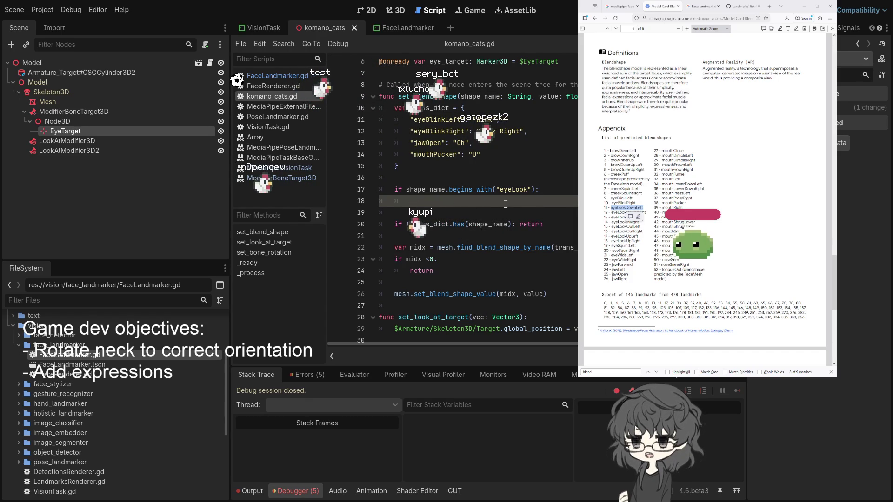
key(BackSpace)
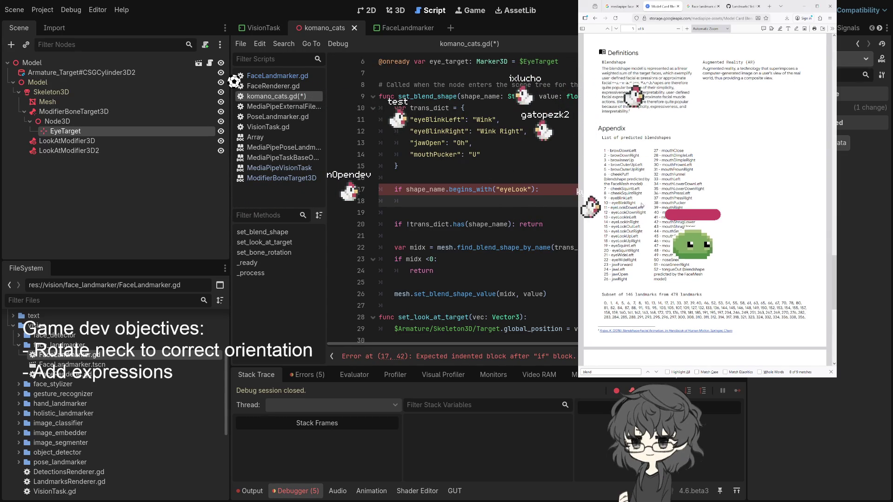
- Add if shape_name == "eyeLookInLeft": on line 18, copying the name from the PDF list, with an indented line below
drag(599, 52, 637, 217)
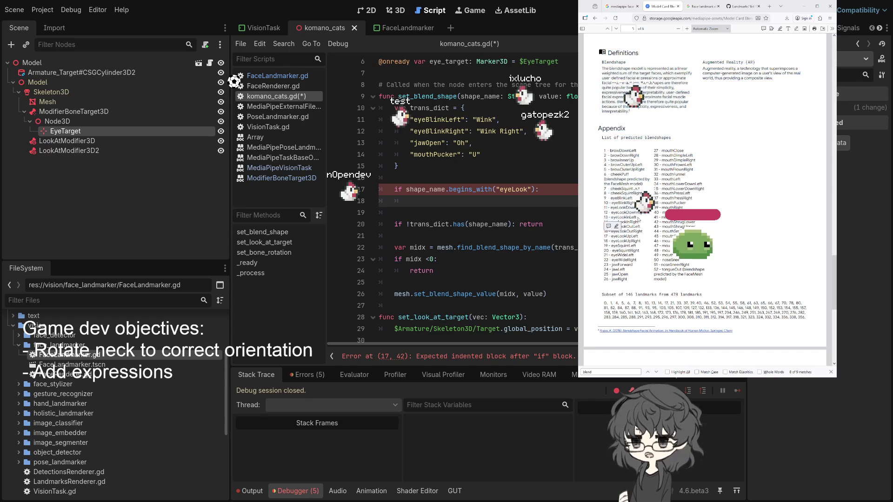
double_click(631, 217)
text(if sh)
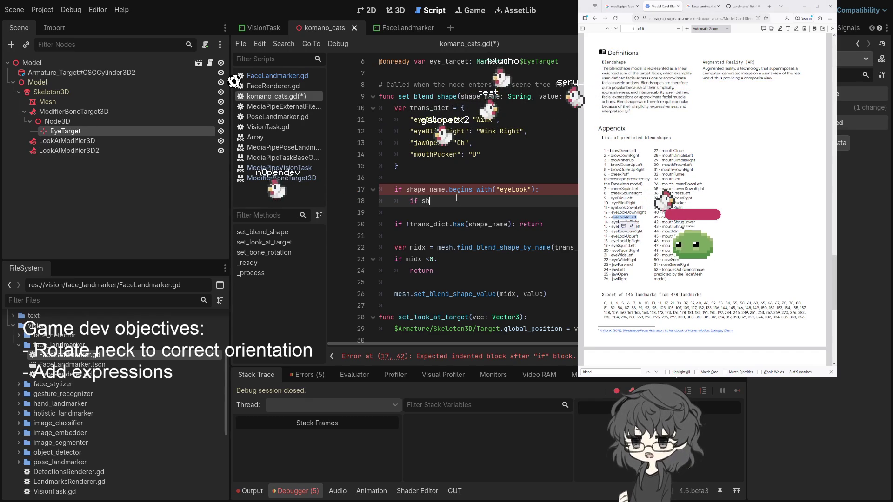
text(ape_name == "eyeLookInLeft":)
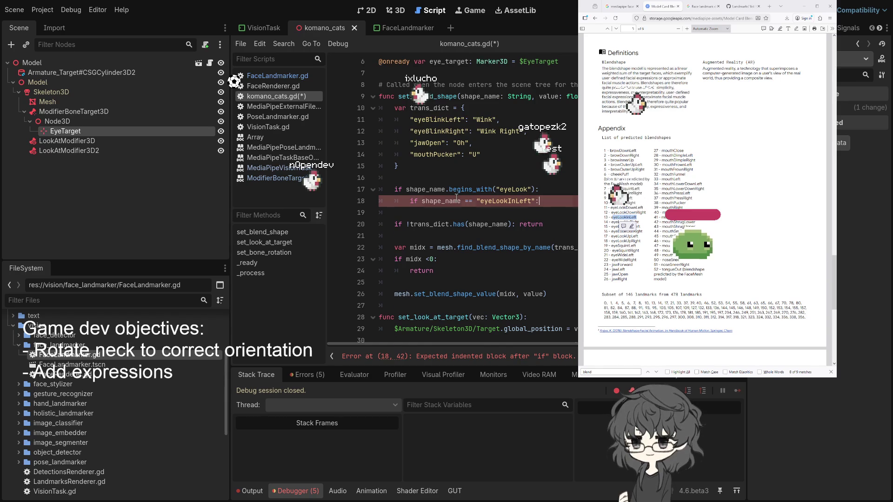
key(Return)
scroll(704, 200, up, 4)
scroll(705, 200, down, 2)
scroll(669, 186, down, 3)
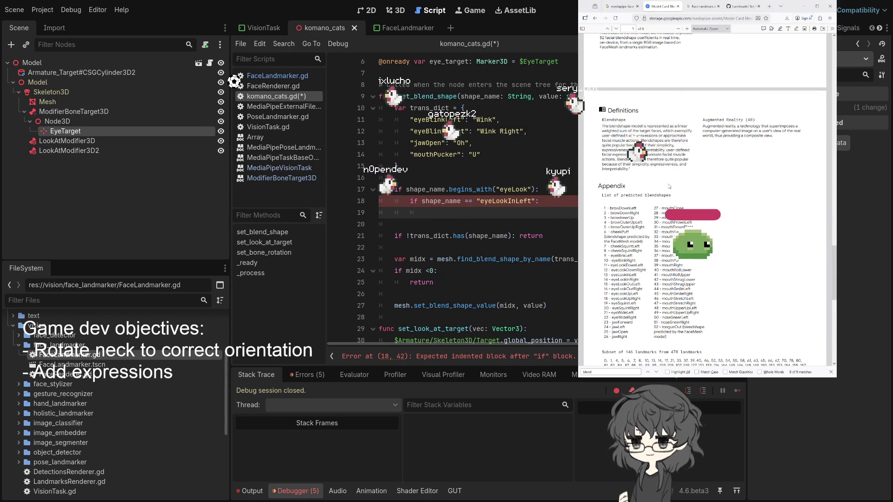
scroll(669, 186, down, 8)
scroll(668, 186, down, 5)
scroll(669, 186, up, 15)
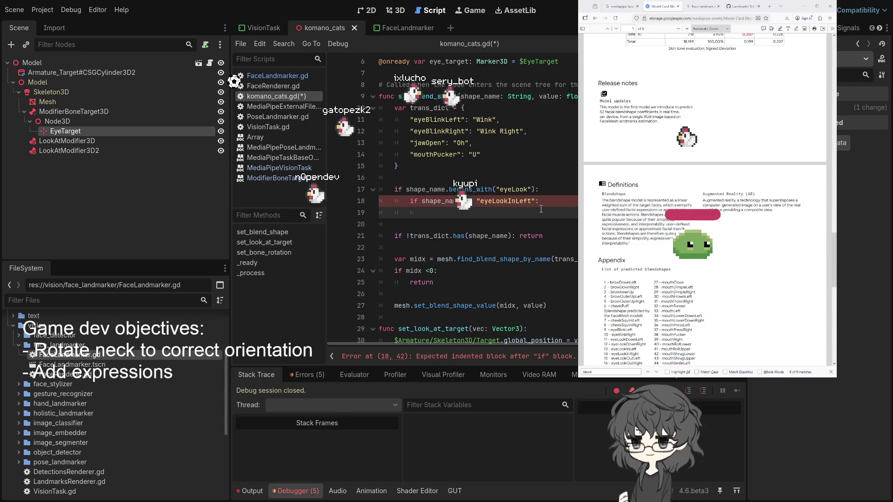
- Write eye_target.position.x = 1 on line 19 using autocomplete for eye_target and position
text(p)
key(BackSpace)
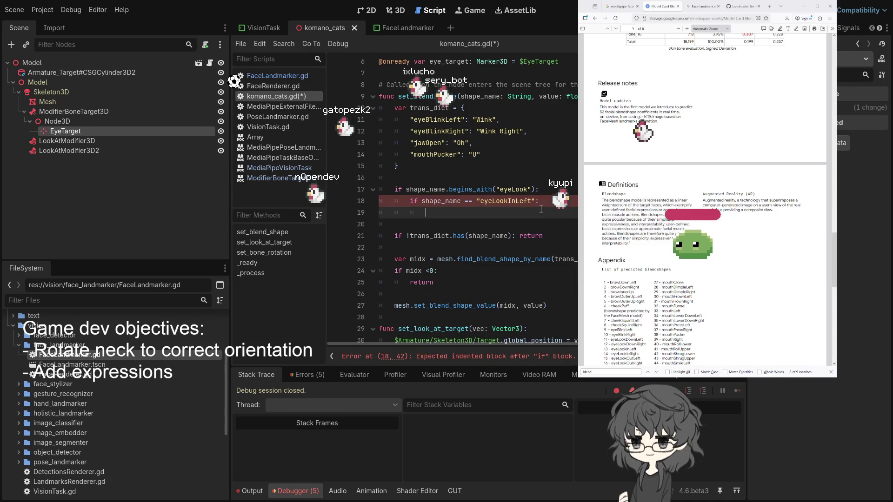
text(eye)
key(Return)
text(.po)
key(Return)
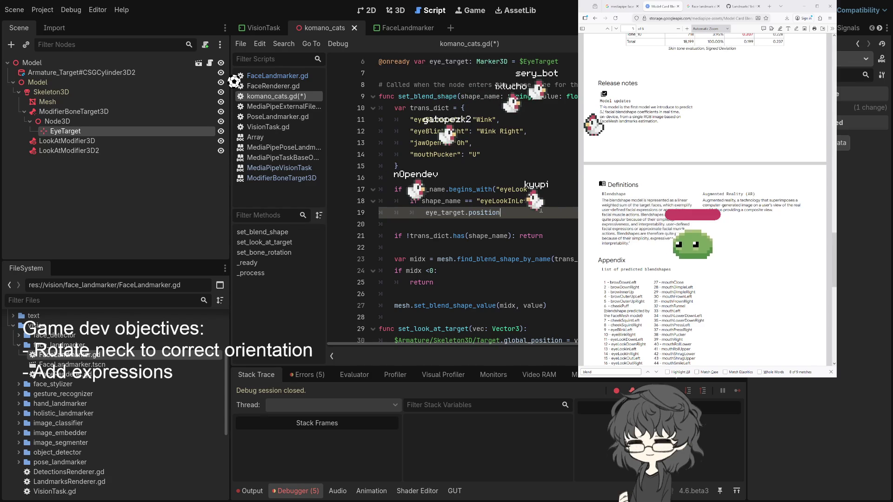
text(.)
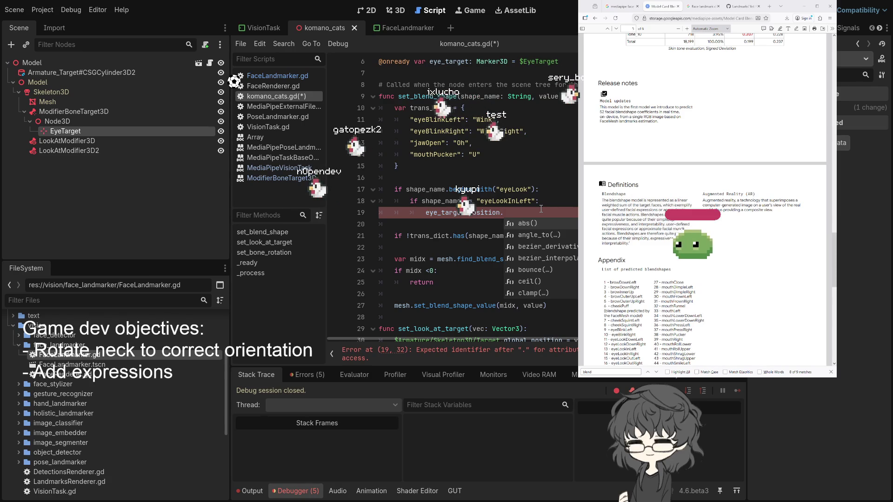
text(y)
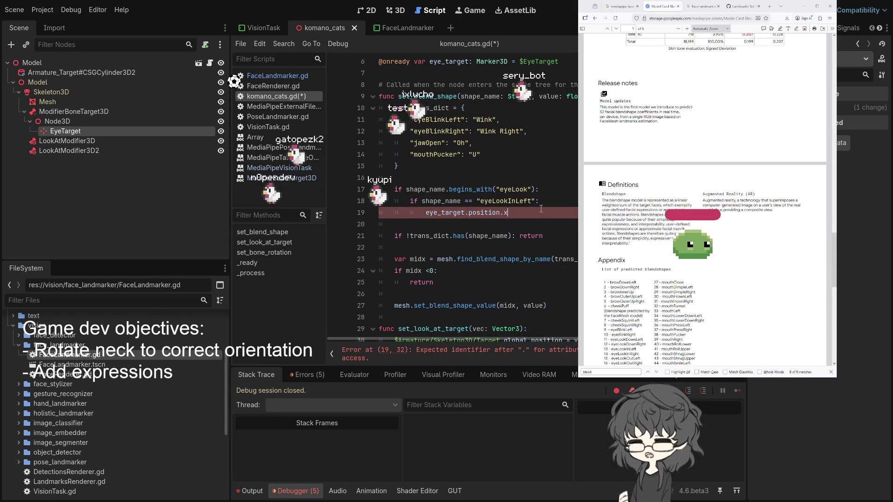
text(x =)
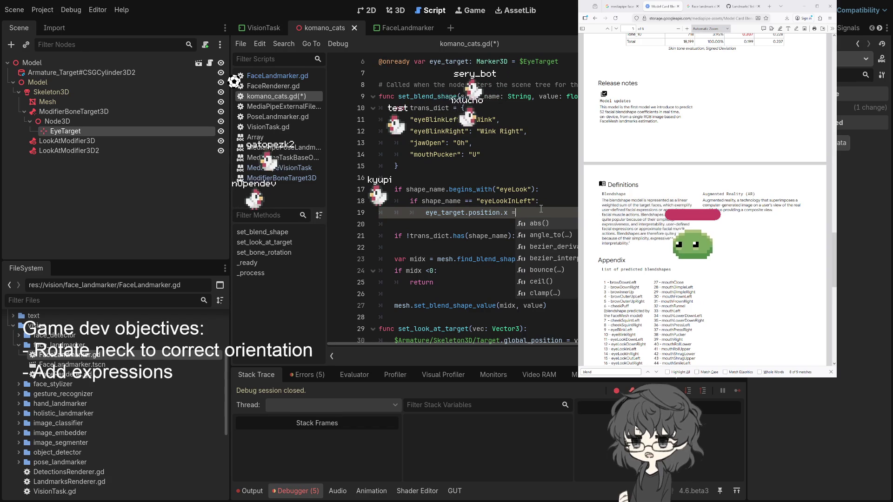
text( 1)
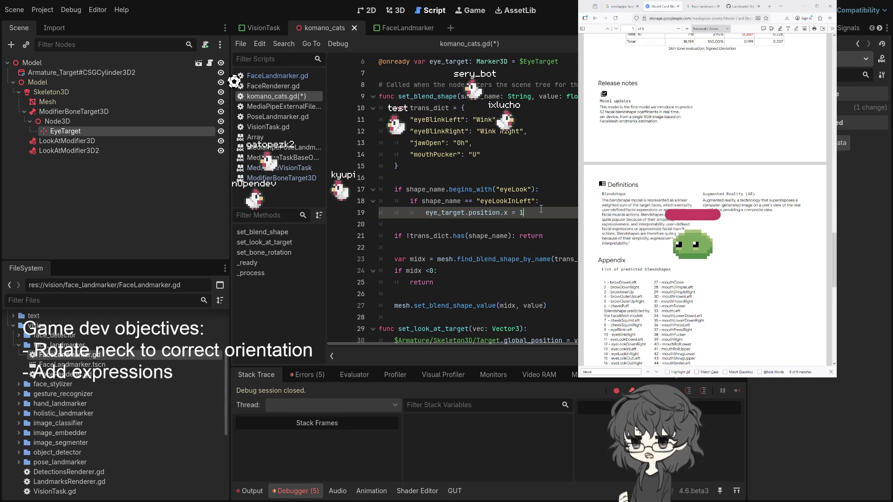